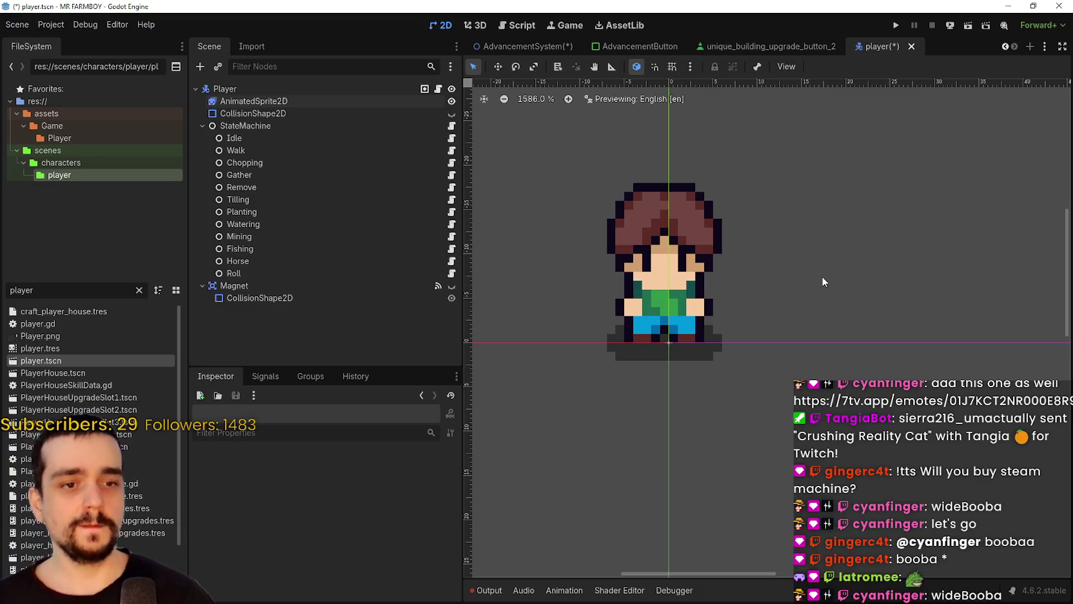
- Zoom the viewport on the farmer sprite, then switch to the MR FARMBOY Steam window
scroll(778, 370, "down", 3)
scroll(766, 320, "up", 3)
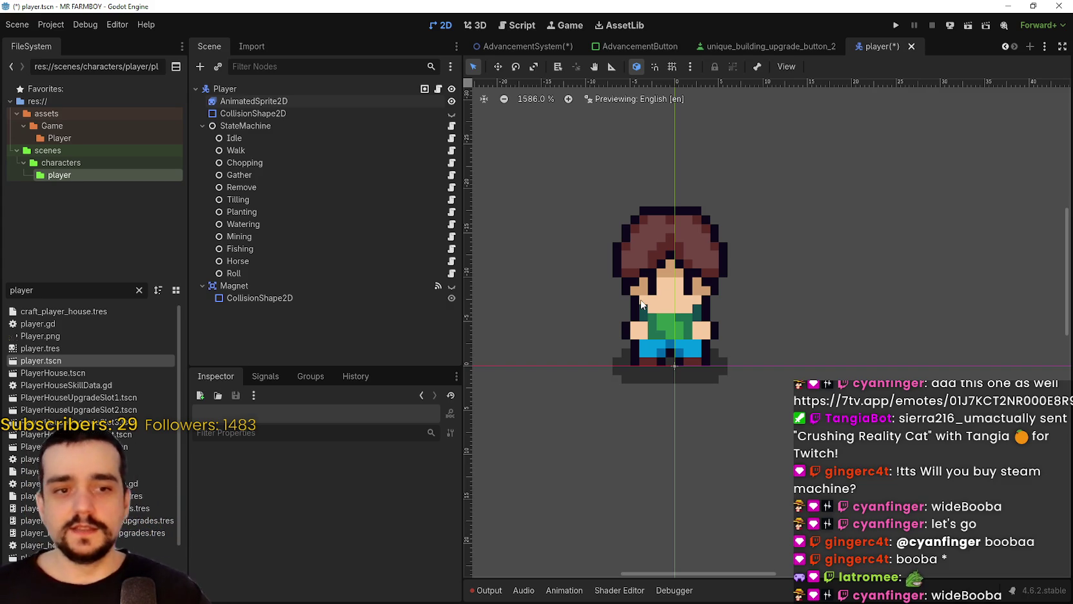
scroll(655, 328, "down", 2)
scroll(654, 327, "down", 2)
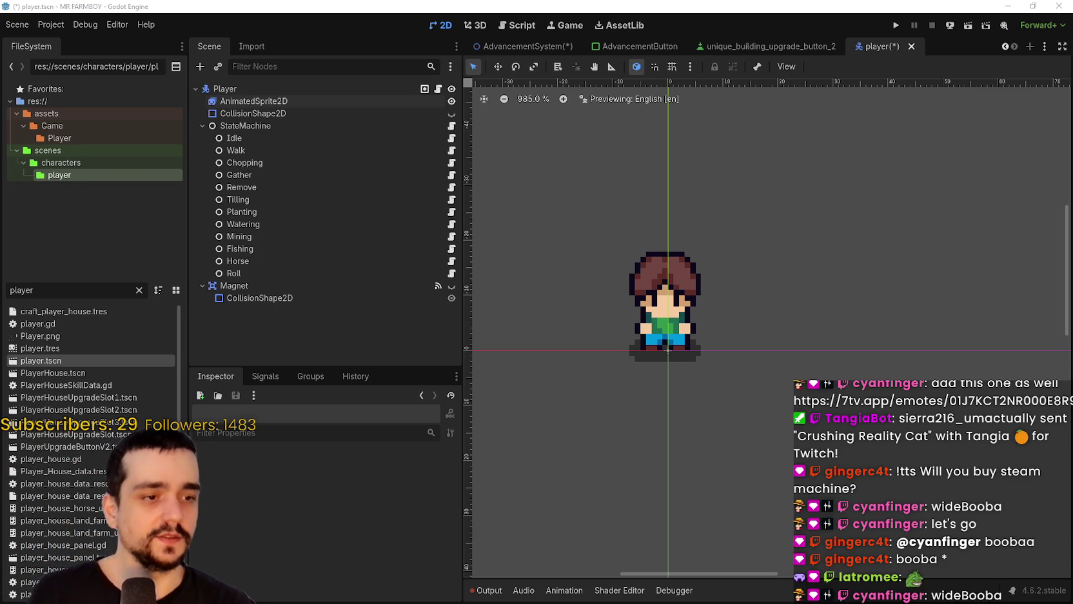
key("alt+Tab")
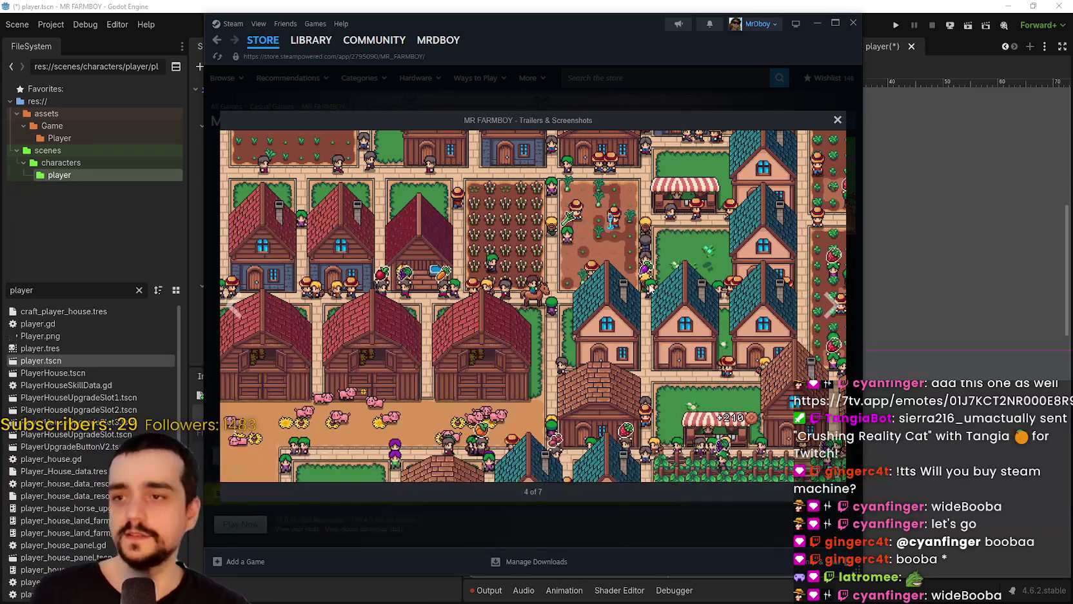
- Maximize Steam, close the MR FARMBOY screenshots, and open the Steam Machine sale page from the store
left_click(836, 22)
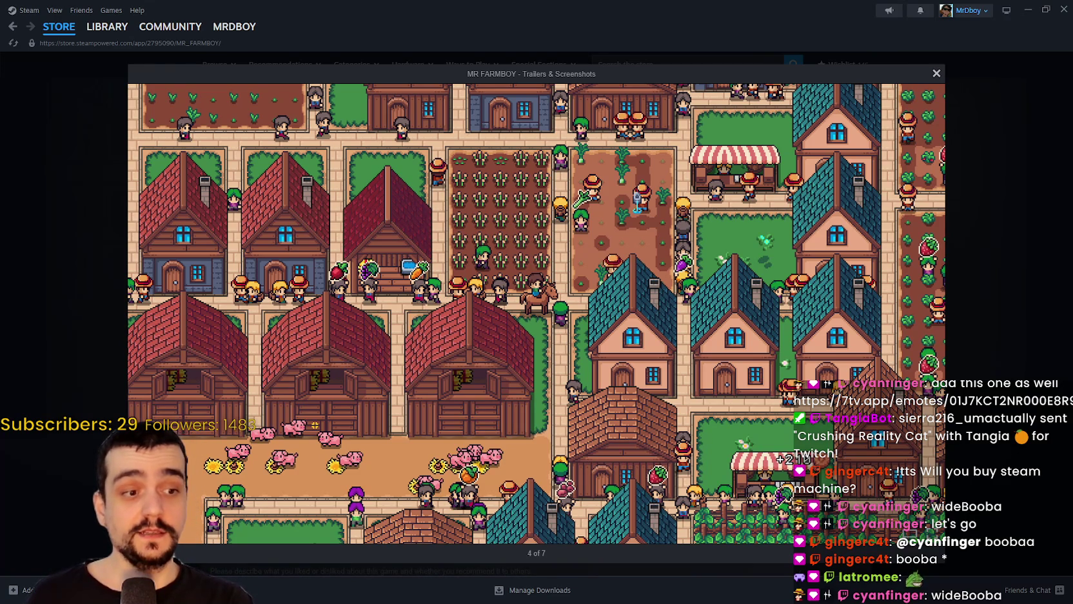
left_click(975, 132)
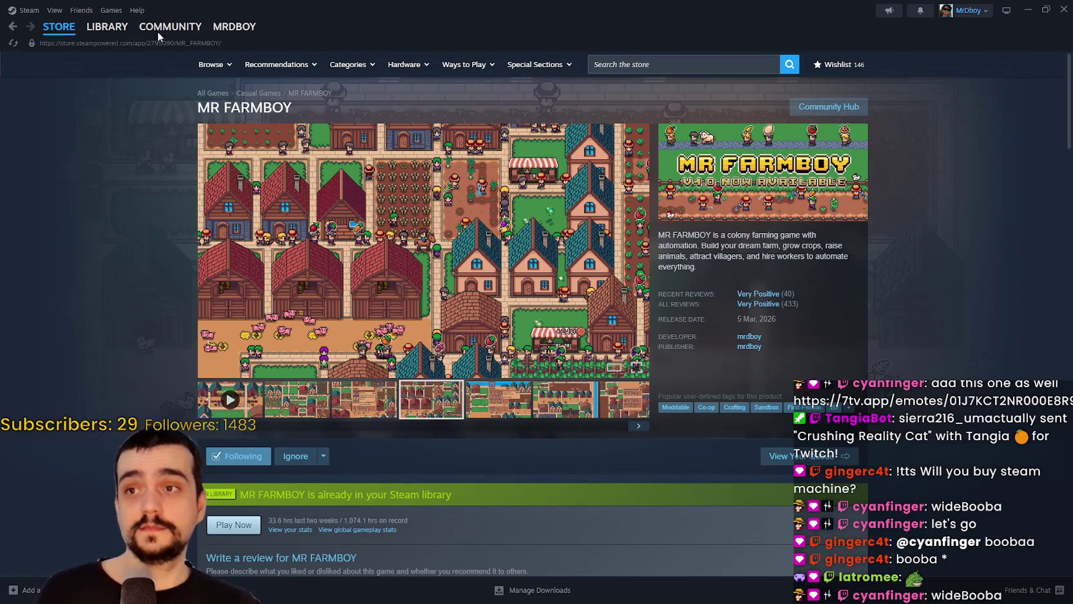
left_click(65, 26)
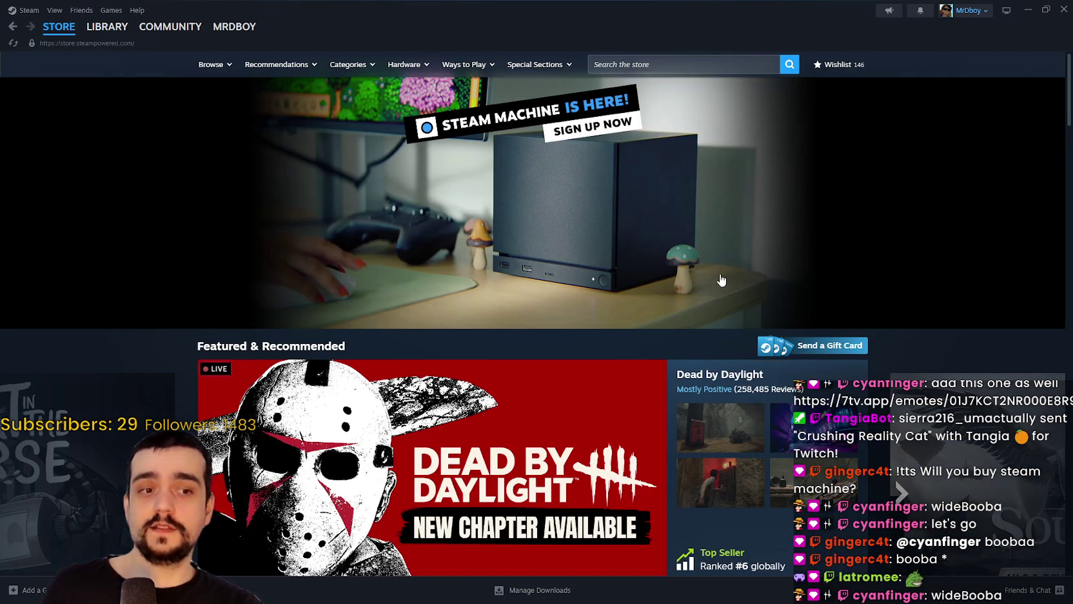
left_click(721, 282)
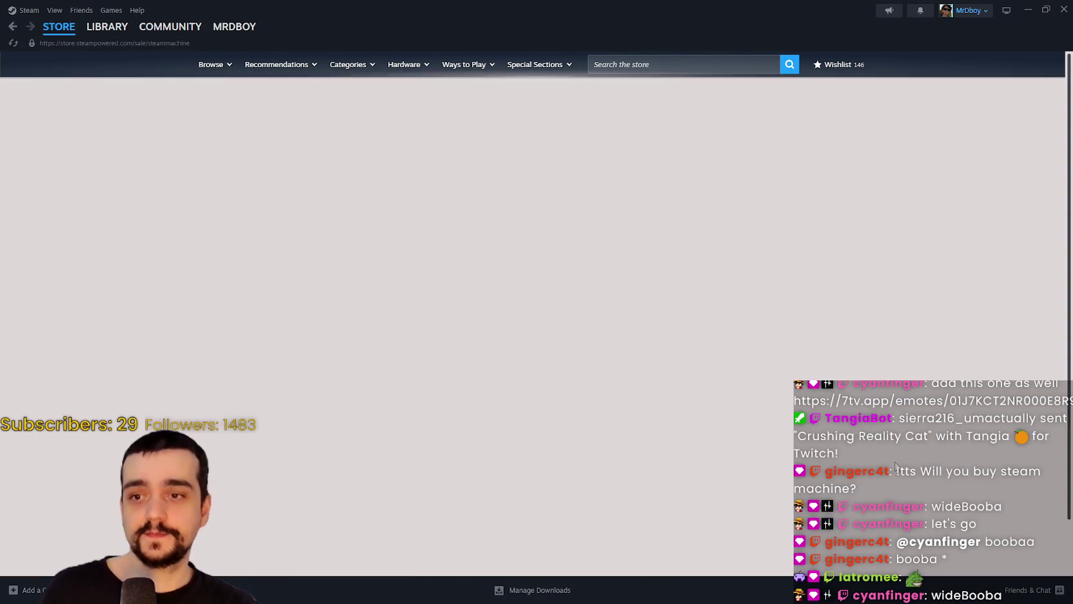
- Pick the 512GB w/ Controller Steam Machine, then view the 2TB model at €1 359
scroll(875, 428, "down", 3)
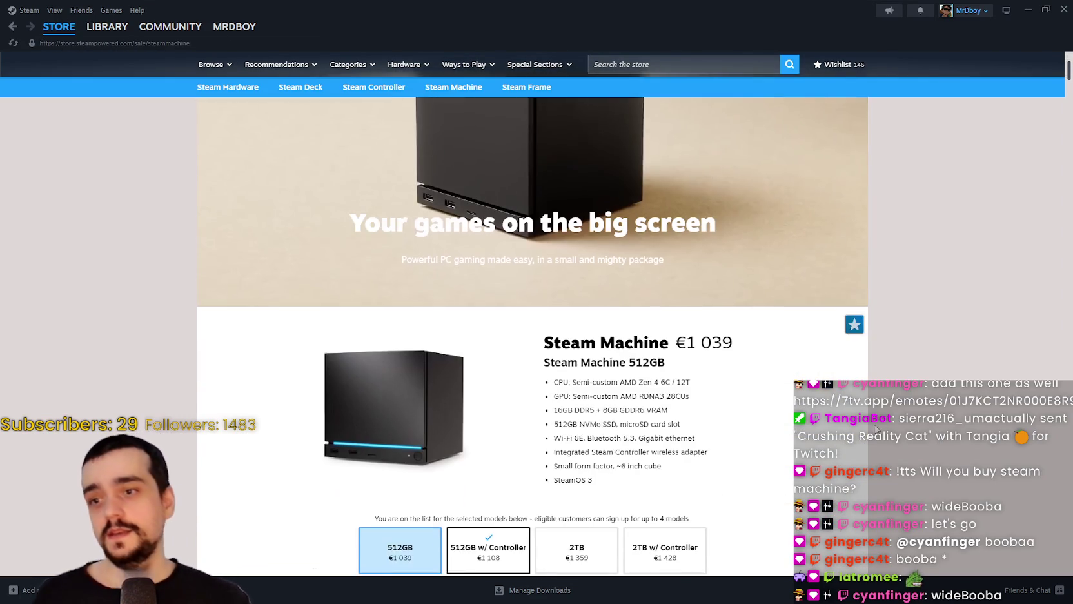
scroll(875, 428, "down", 3)
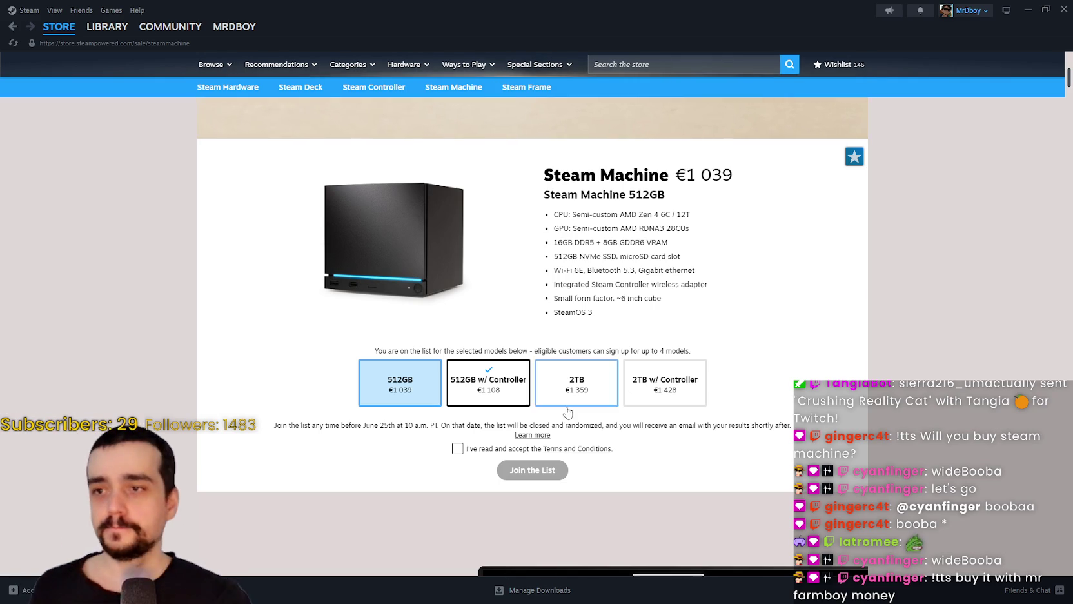
left_click(488, 384)
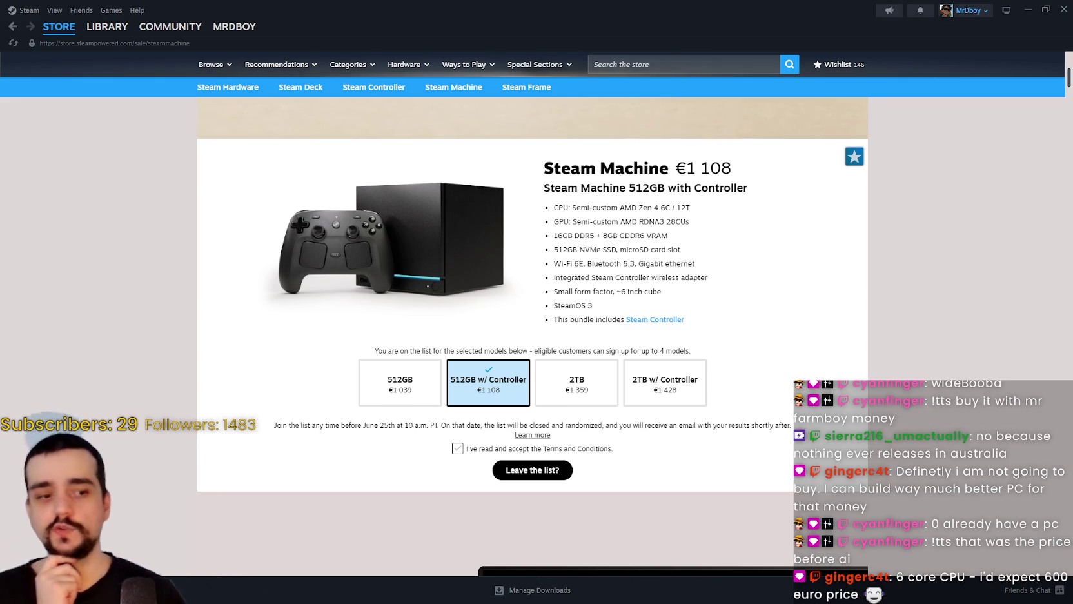
left_click(574, 395)
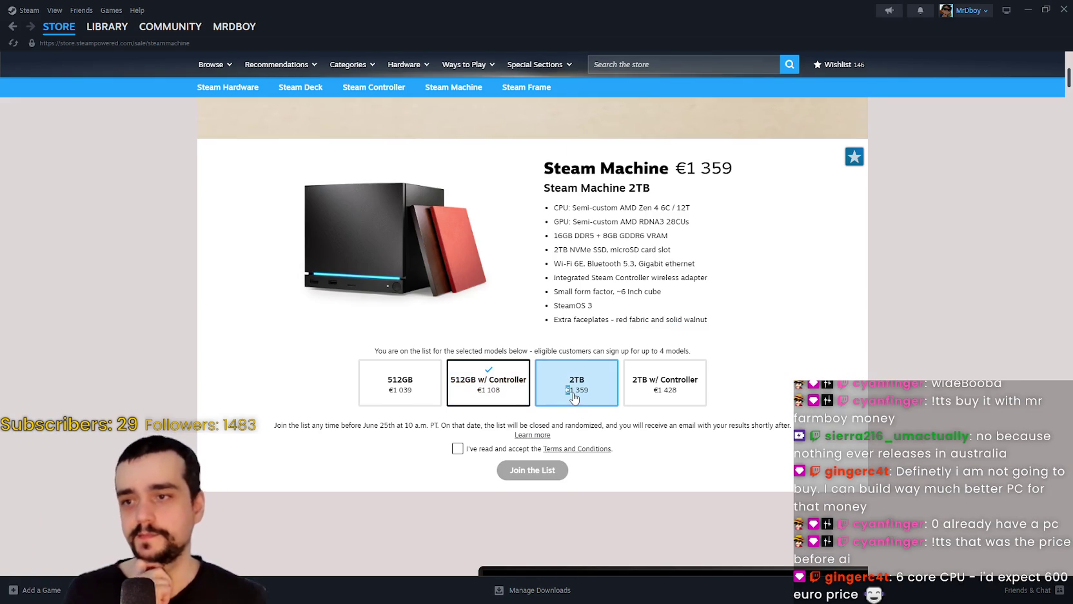
- Toggle between the 512GB and 2TB models and highlight the specs, leaving 512GB at €1 039
left_click(556, 379)
left_click(552, 380)
left_click(552, 379)
left_click(553, 380)
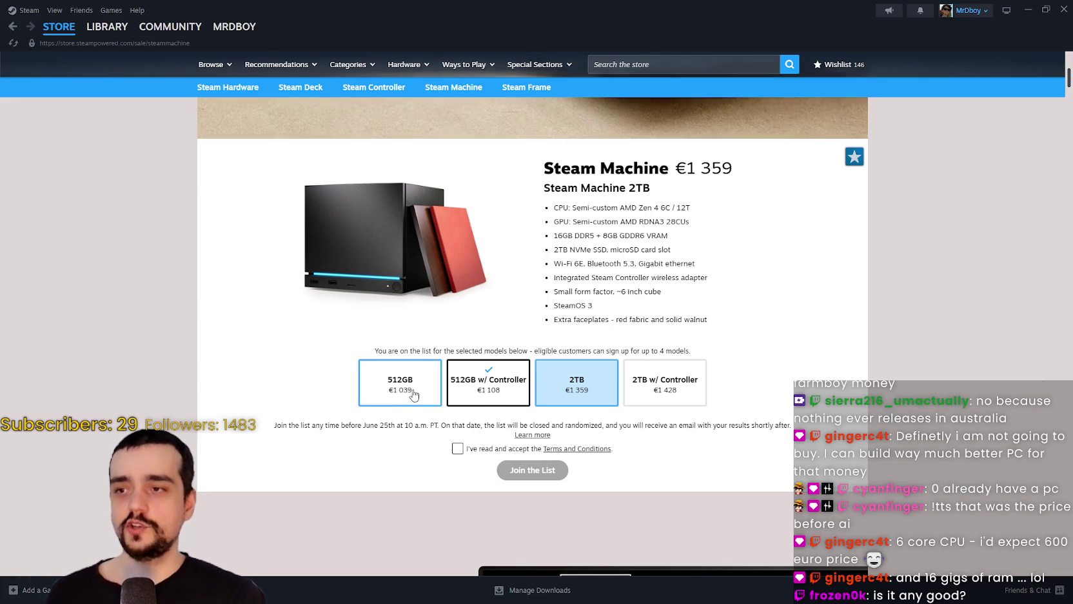
mouse_move(568, 206)
left_mouse_down()
mouse_move(693, 232)
mouse_move(815, 340)
left_mouse_up()
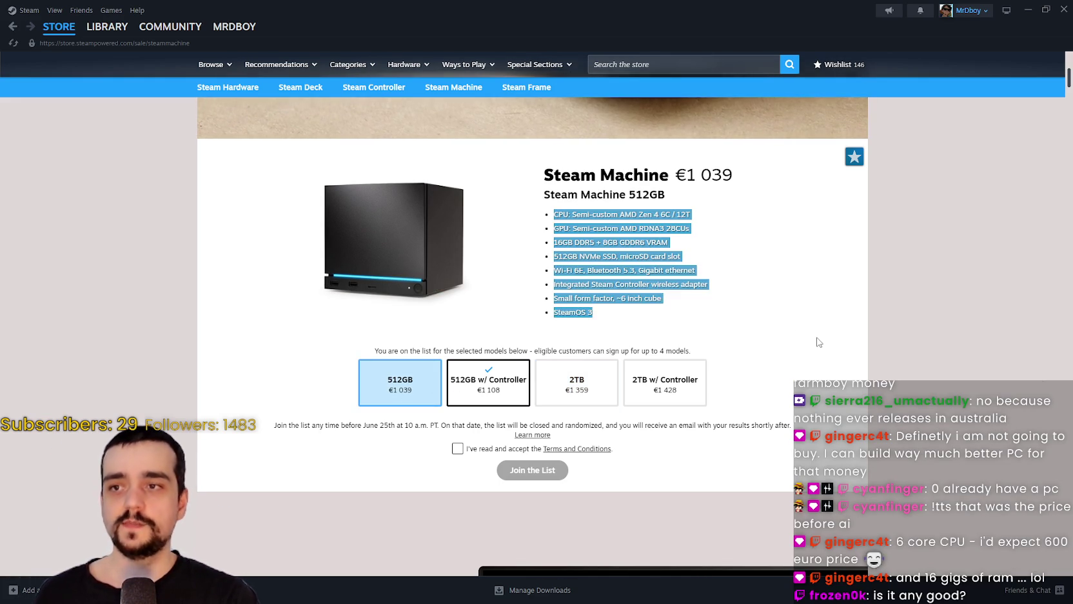
left_click(817, 342)
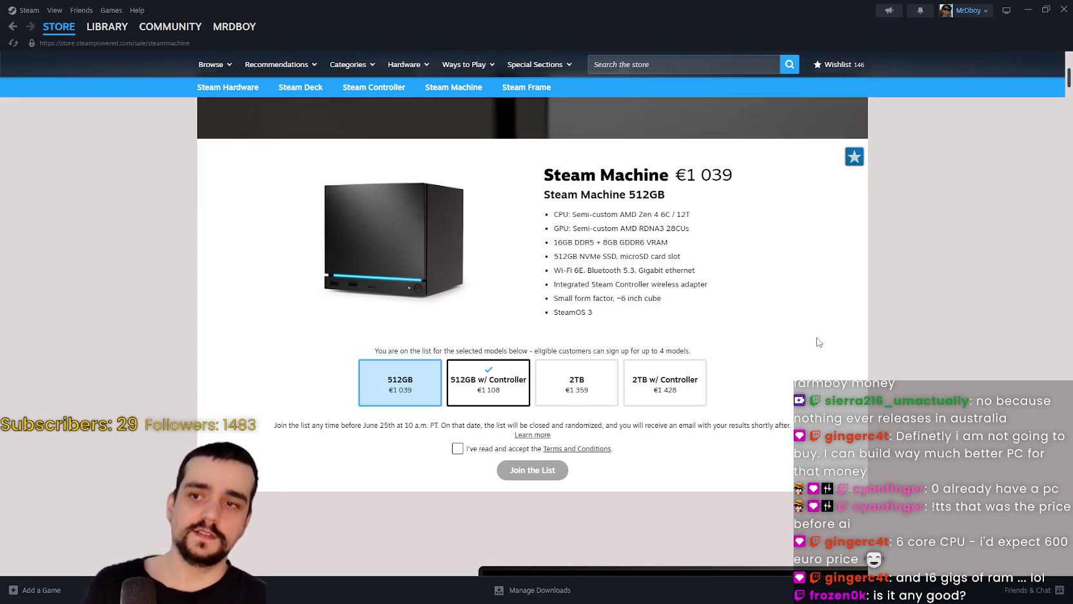
- Show the 2TB Steam Machine model at €1 359, then switch over to Discord
left_click(577, 383)
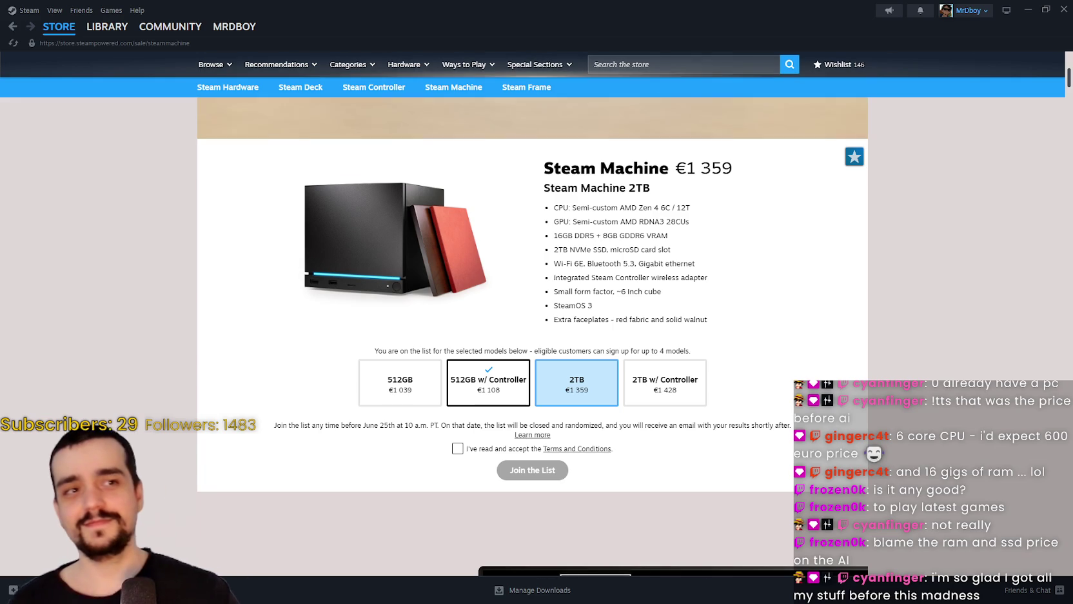
key("alt+Tab")
- Scroll back through #stream-chat and watch the Vice Farm Stories video full screen, then exit full screen
scroll(562, 379, "up", 10)
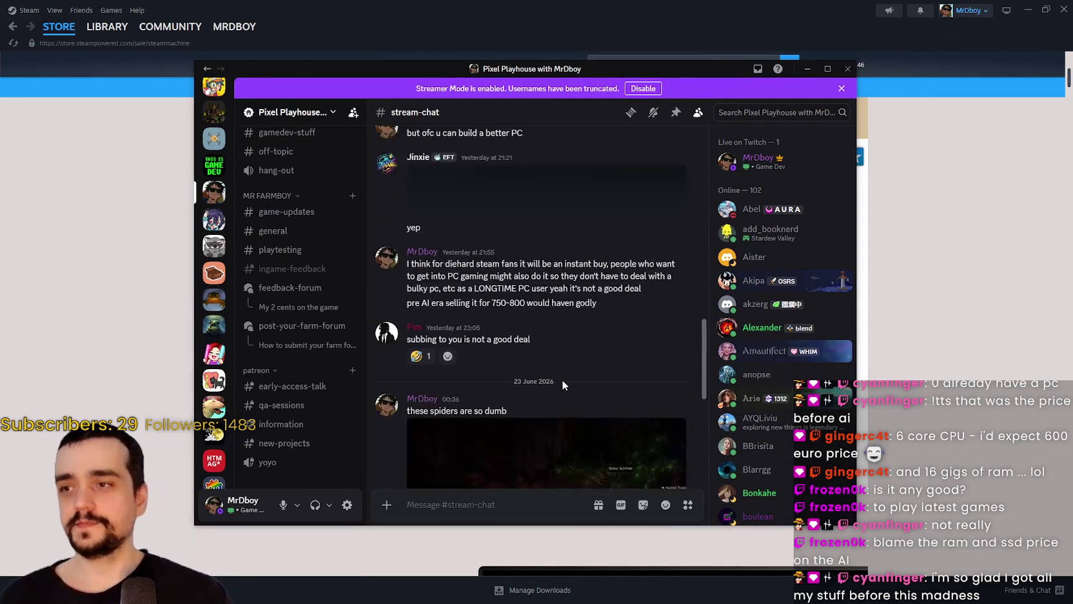
scroll(562, 361, "up", 15)
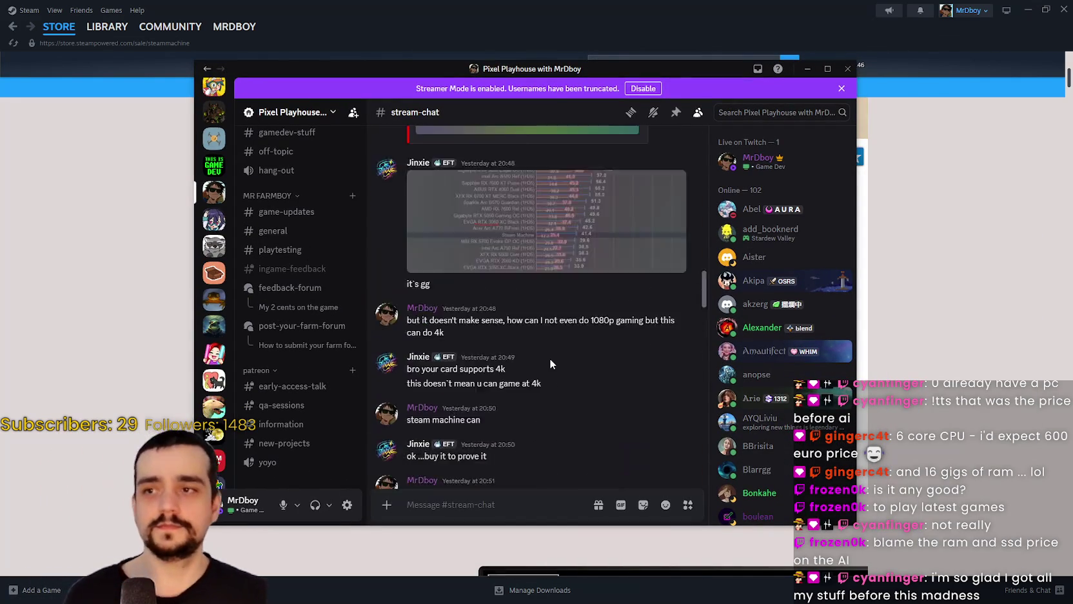
scroll(540, 366, "up", 15)
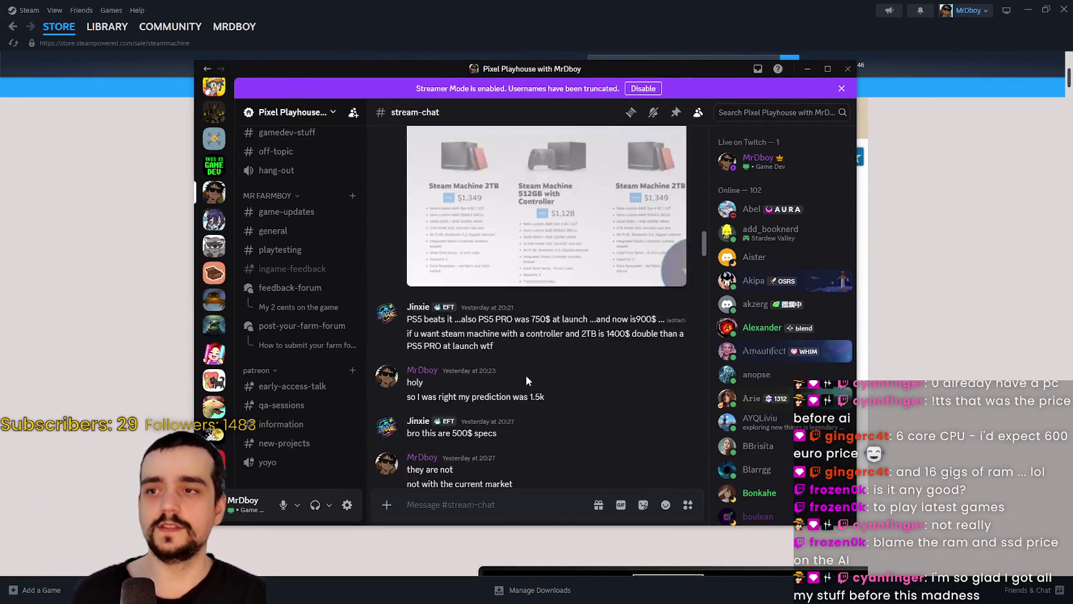
scroll(542, 407, "up", 15)
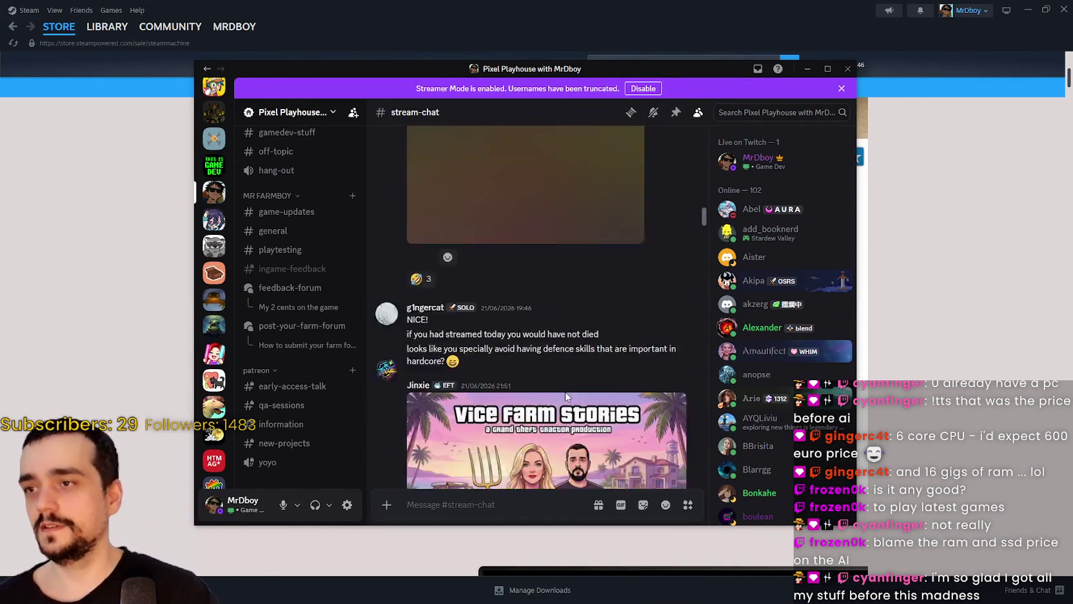
scroll(566, 397, "down", 10)
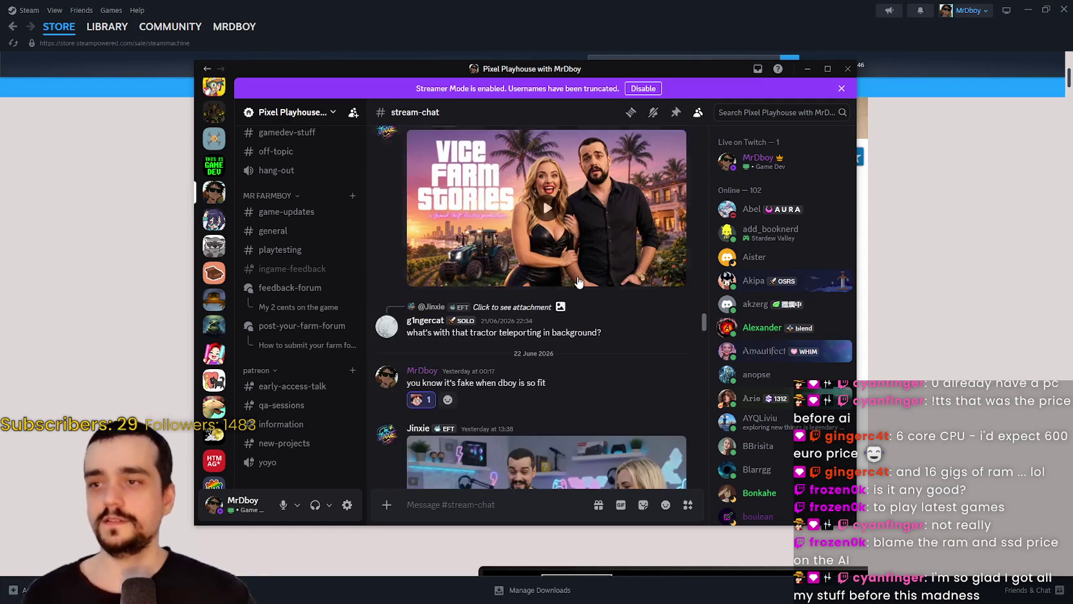
left_click(587, 234)
left_click(674, 277)
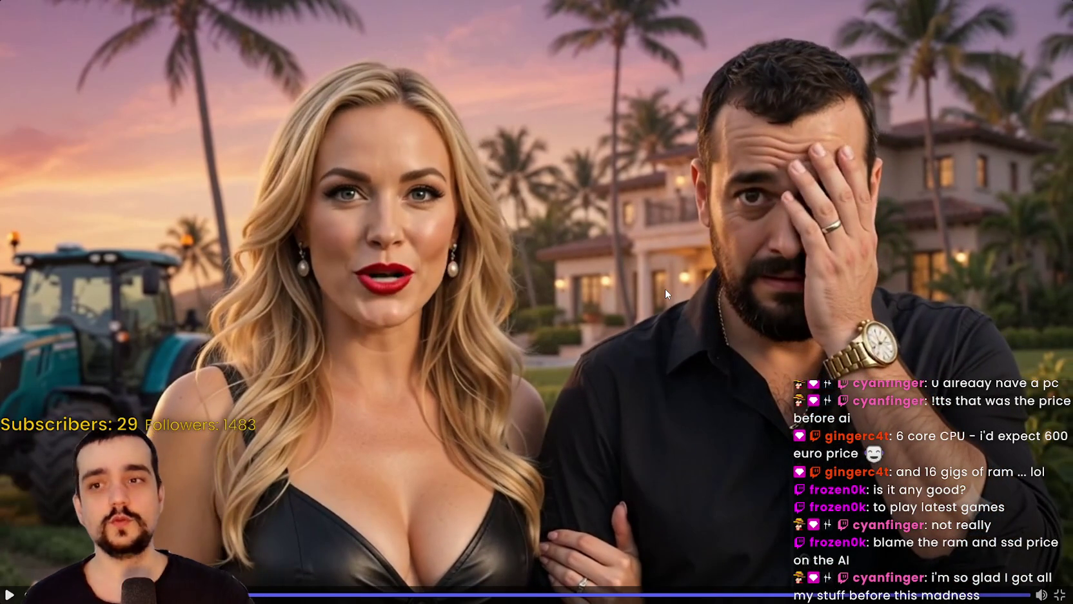
left_click(1060, 596)
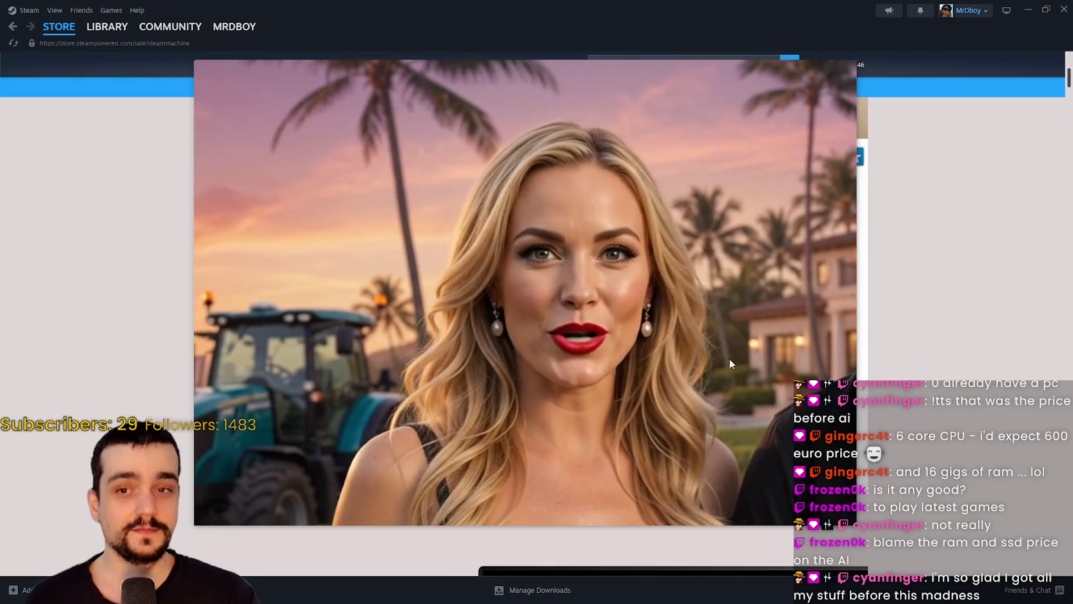
- Scroll up the chat, then drag the Discord window aside to uncover the Steam Machine page
scroll(615, 342, "up", 10)
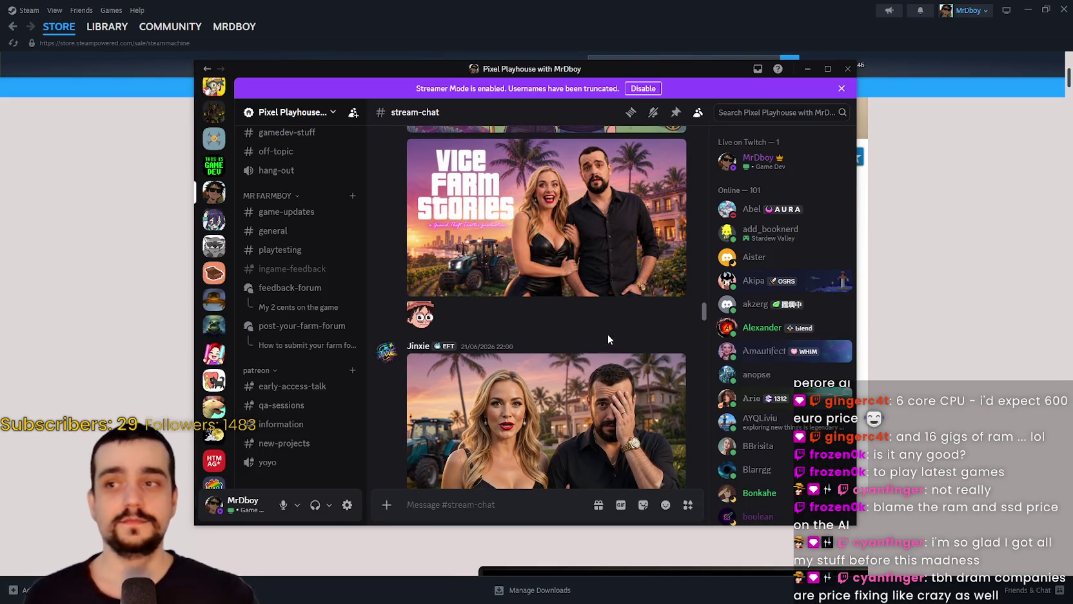
scroll(589, 370, "up", 15)
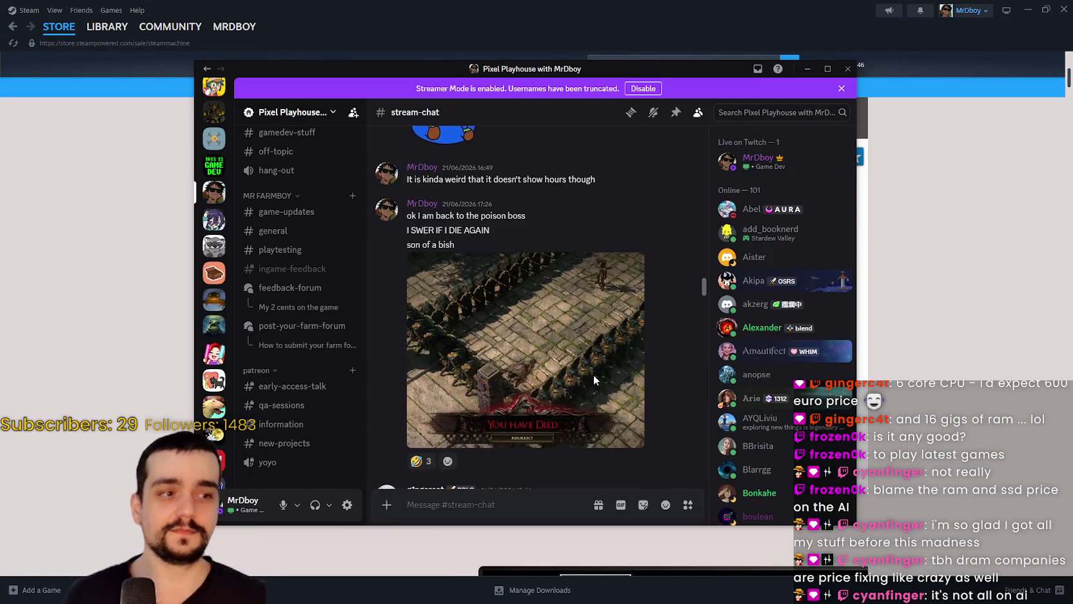
scroll(573, 373, "up", 15)
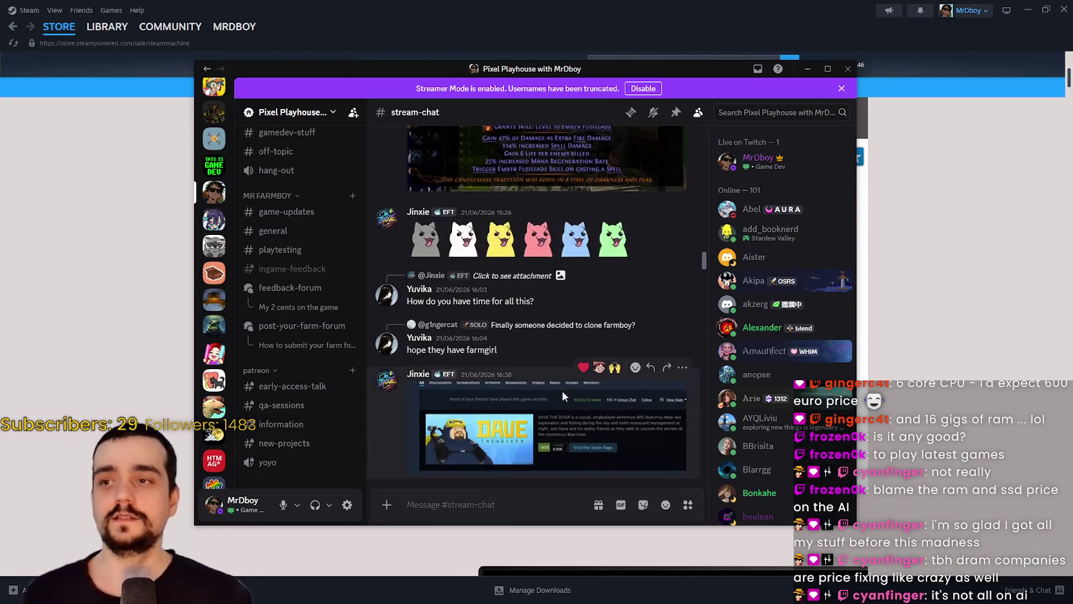
scroll(568, 396, "up", 3)
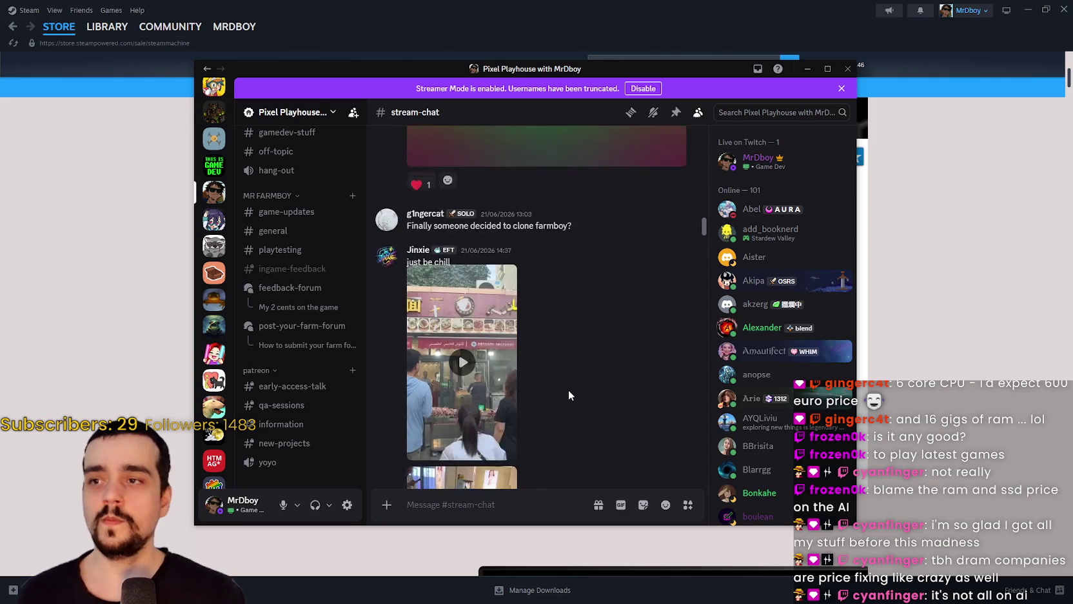
left_click_drag(704, 234, 702, 489)
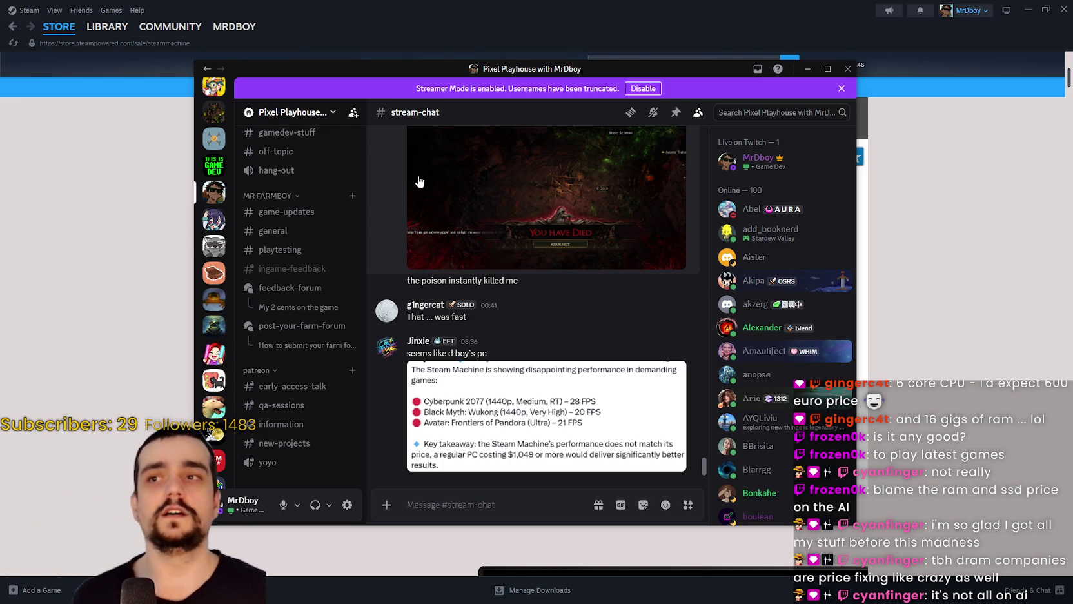
mouse_move(316, 71)
left_mouse_down()
mouse_move(466, 94)
mouse_move(506, 114)
mouse_move(1072, 129)
left_mouse_up()
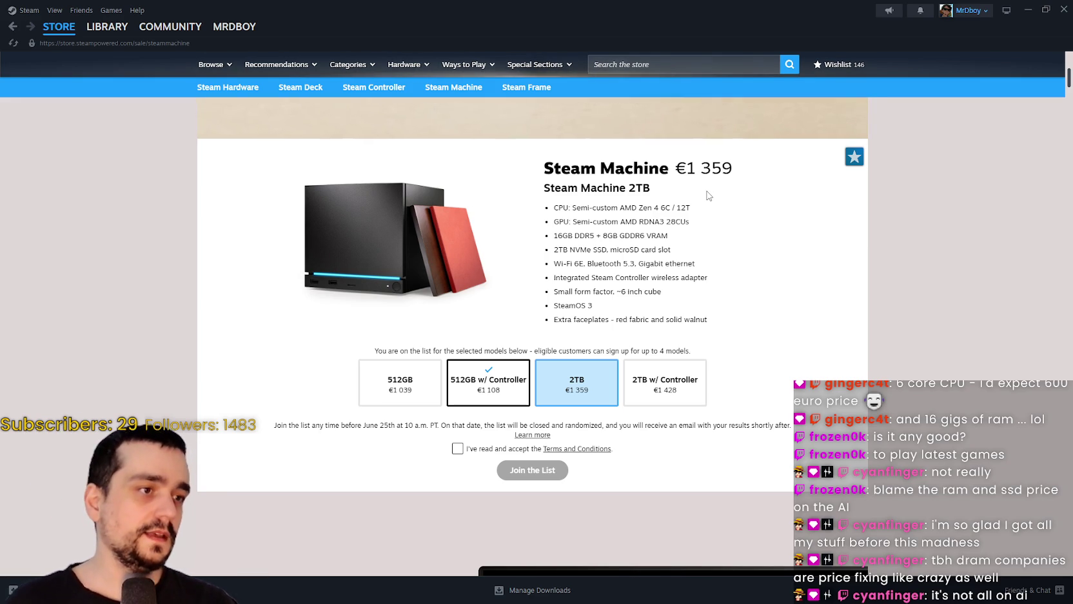
scroll(687, 198, "up", 2)
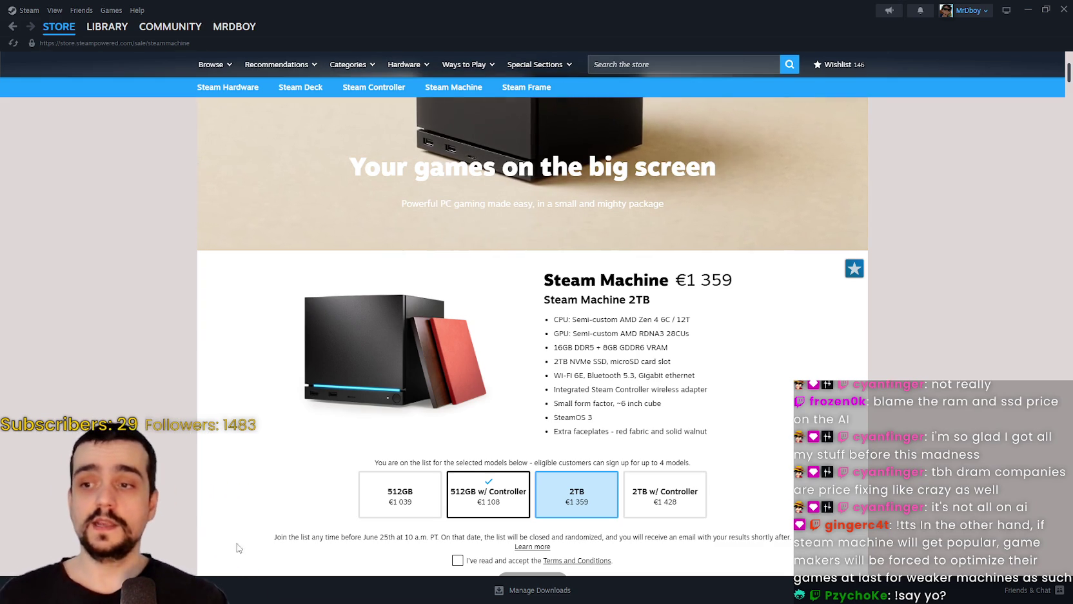
scroll(347, 233, "up", 3)
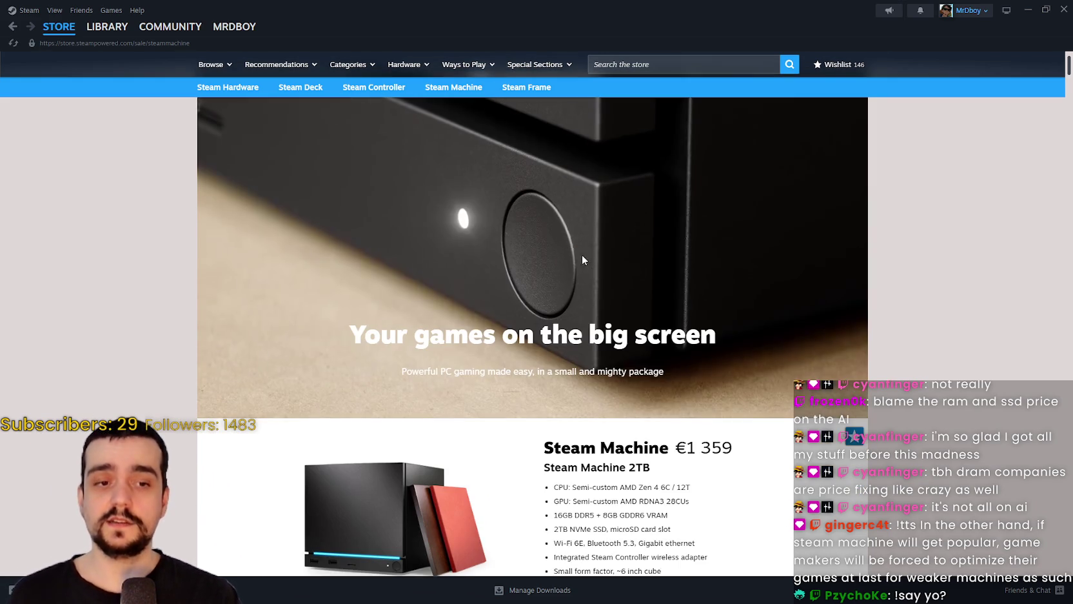
- Scroll to the 2TB Steam Machine listing at €1 359 with storage options, then open a blank note
scroll(717, 331, "up", 1)
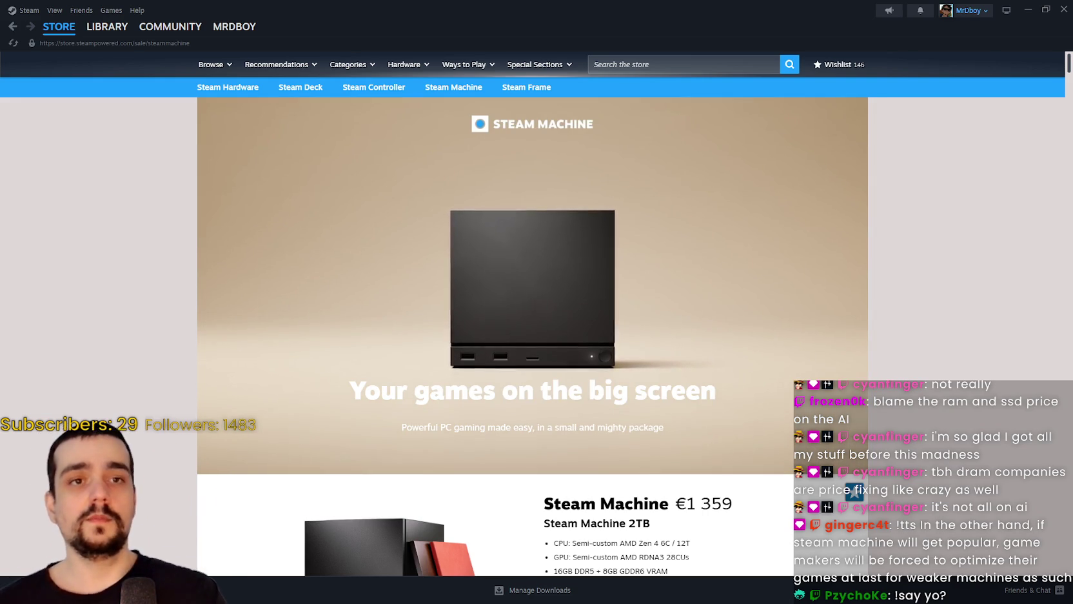
scroll(754, 316, "down", 1)
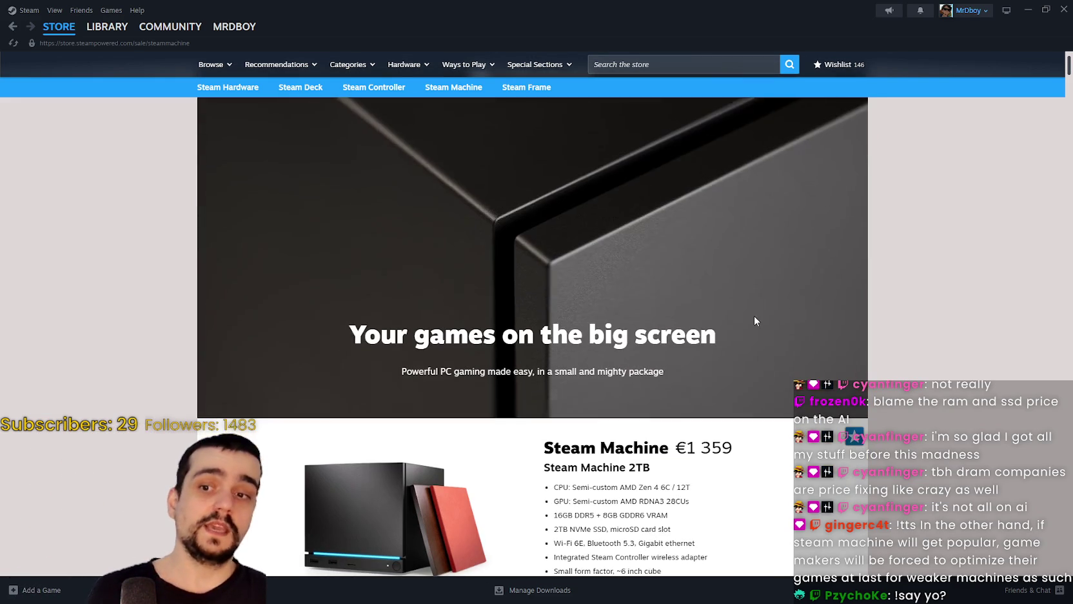
scroll(898, 300, "down", 1)
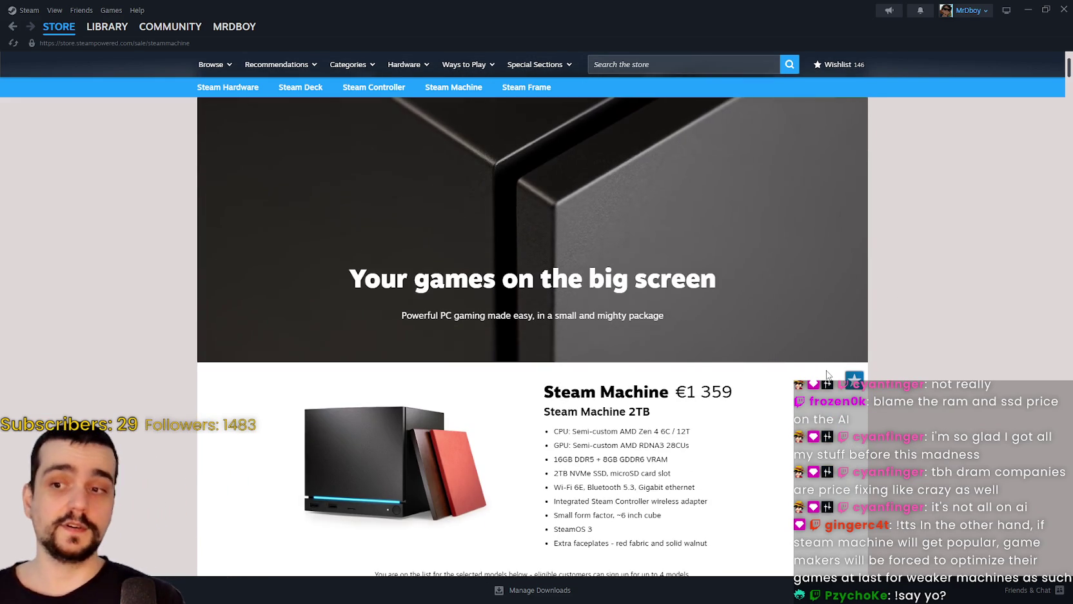
scroll(708, 383, "down", 2)
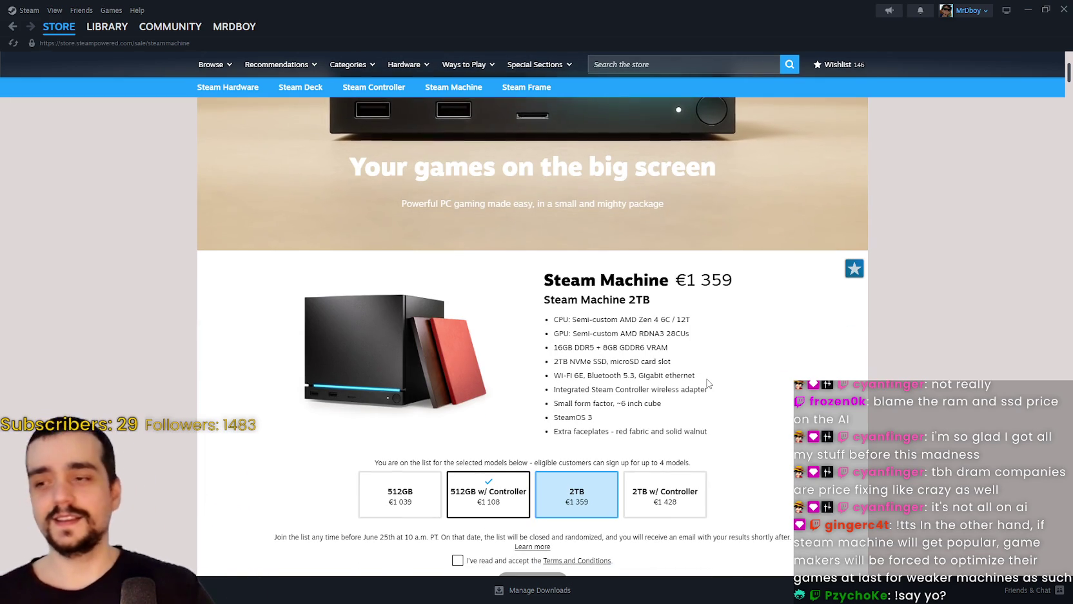
scroll(707, 383, "down", 1)
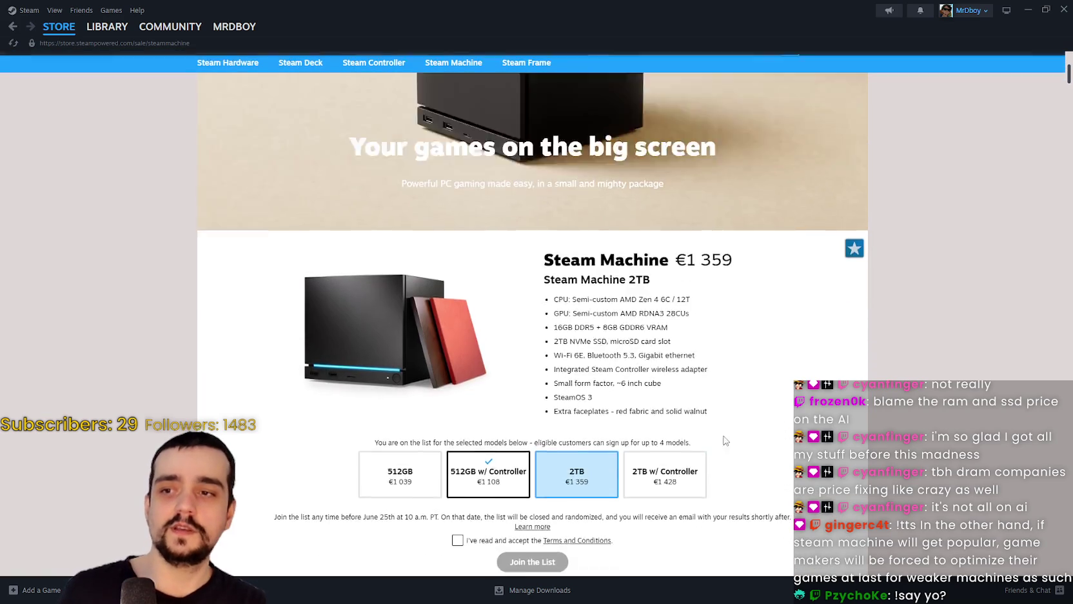
scroll(755, 480, "up", 4)
scroll(729, 482, "down", 2)
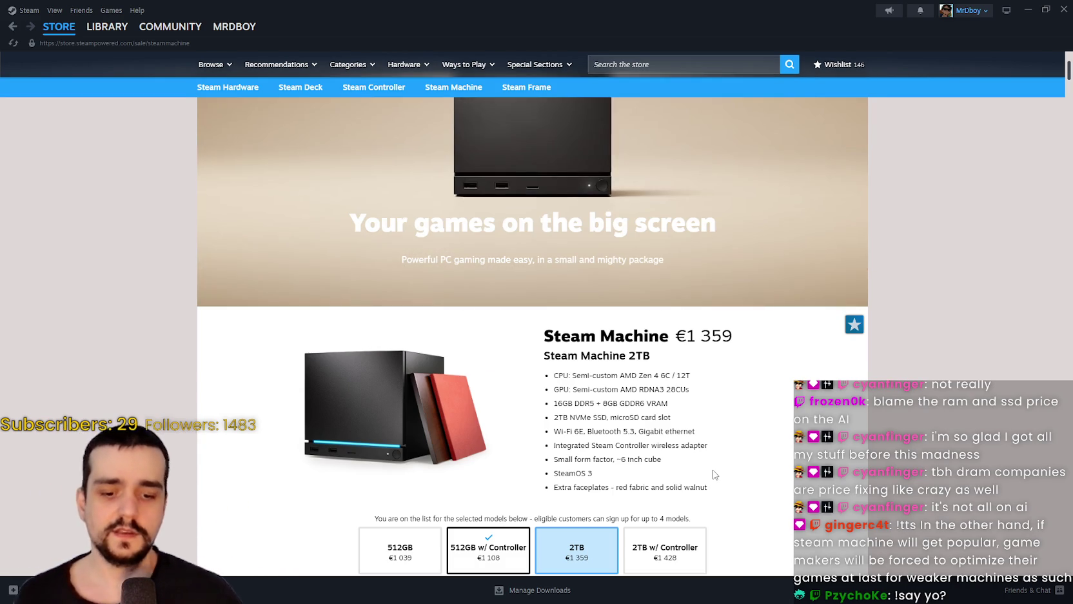
key("ctrl+alt+n")
type("60 FPS / MEDIUM S")
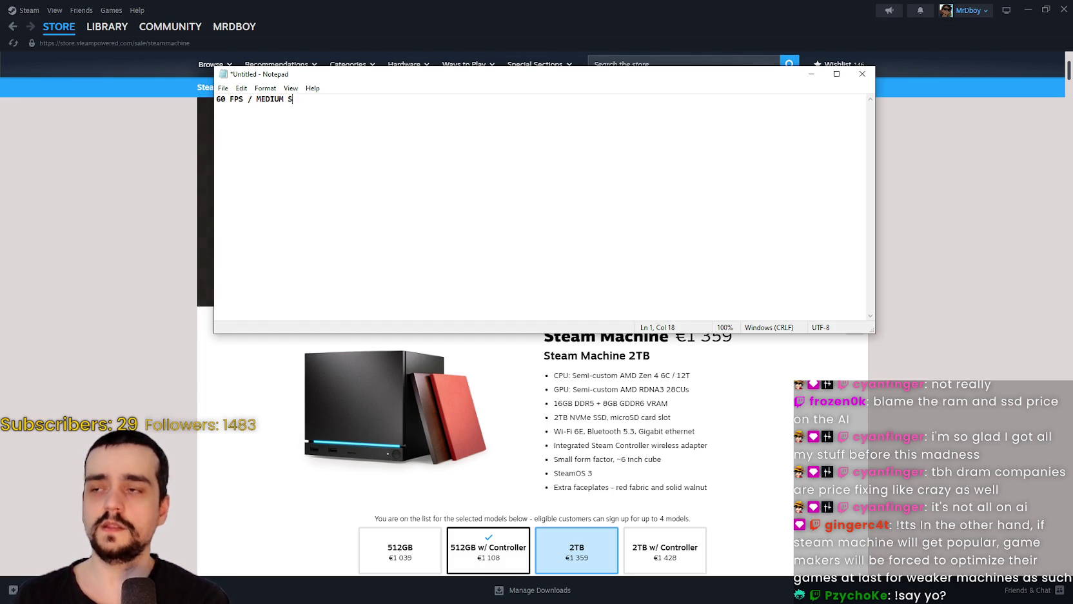
- Type the line '60 FPS / MEDIUM SETTINGS / 1080P-1140P' and enlarge the note text
type("ETTINGS / 10")
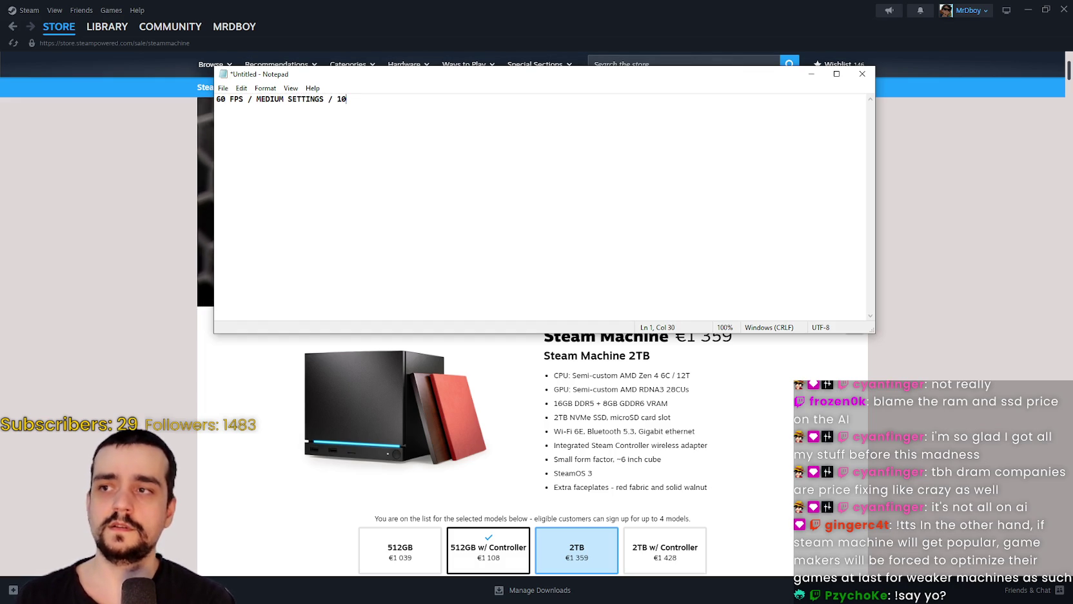
type("80P-1140P")
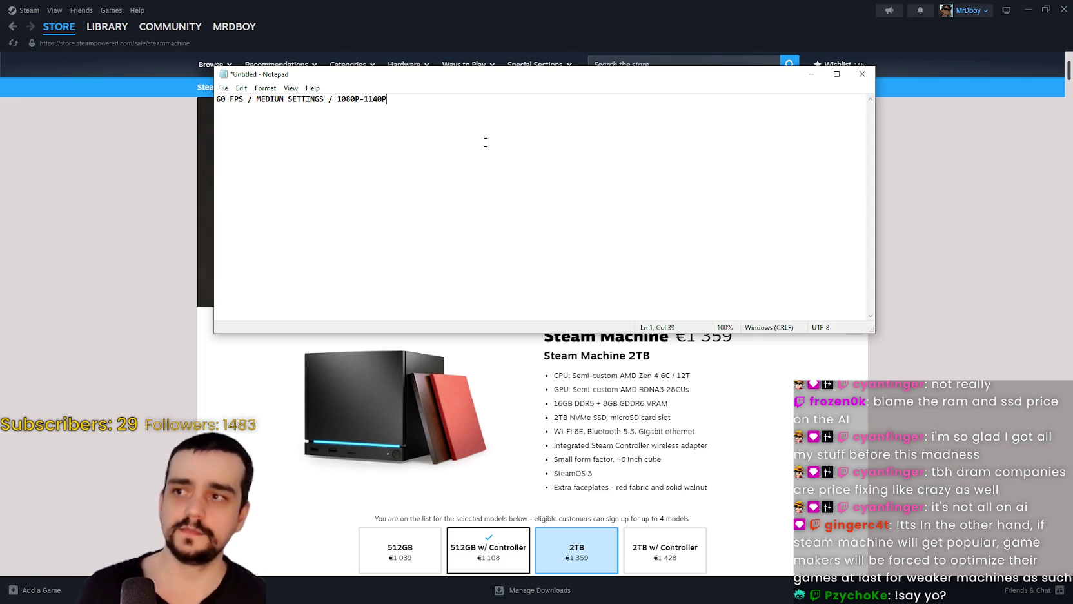
scroll(413, 126, "up", 10)
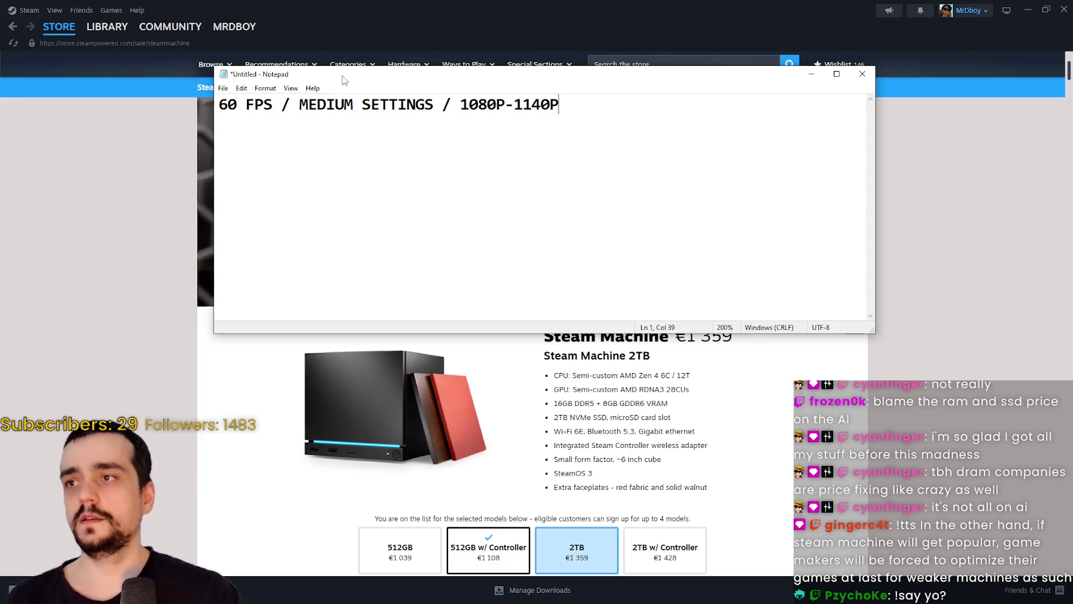
left_click_drag(387, 74, 473, 109)
- Add a 'Crimson Desert' heading above it and move and shrink the note beside the store page
left_click(309, 143)
key("Return")
key("Up")
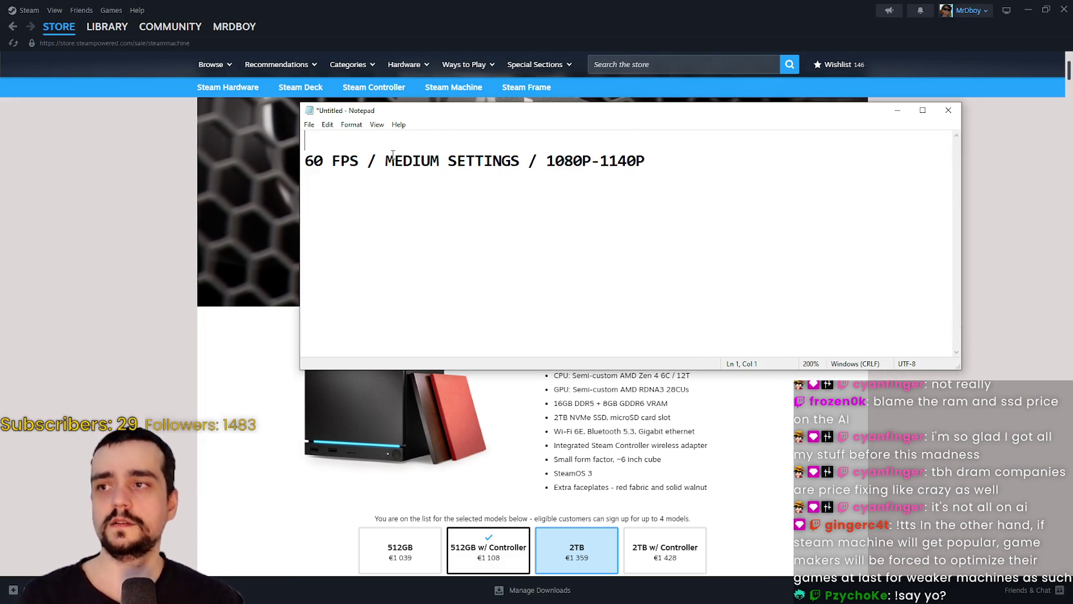
type("Crimson Desert")
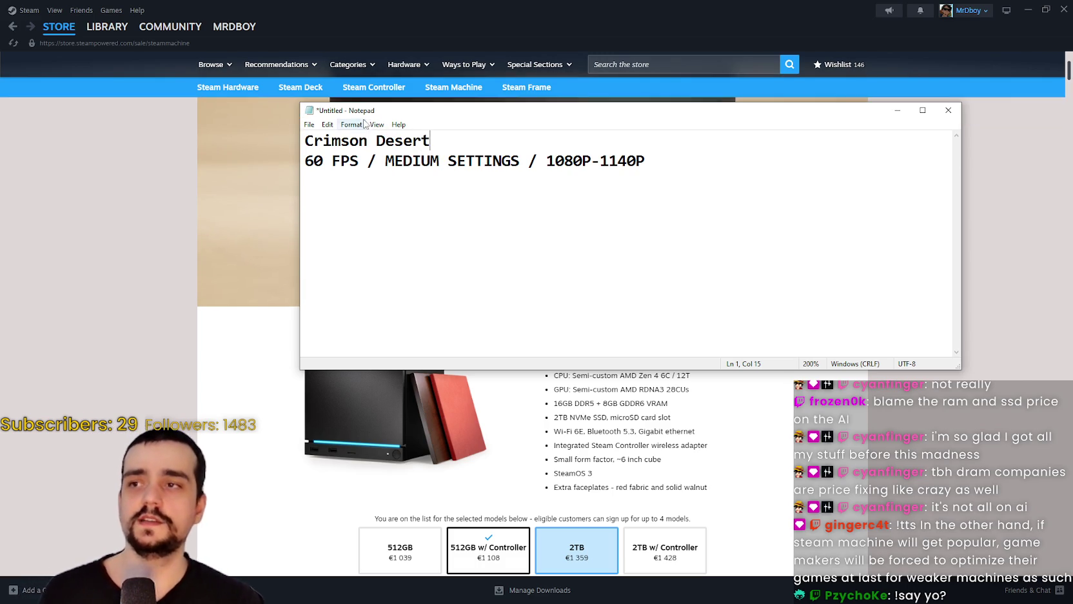
mouse_move(362, 110)
left_mouse_down()
mouse_move(540, 73)
mouse_move(573, 35)
left_mouse_up()
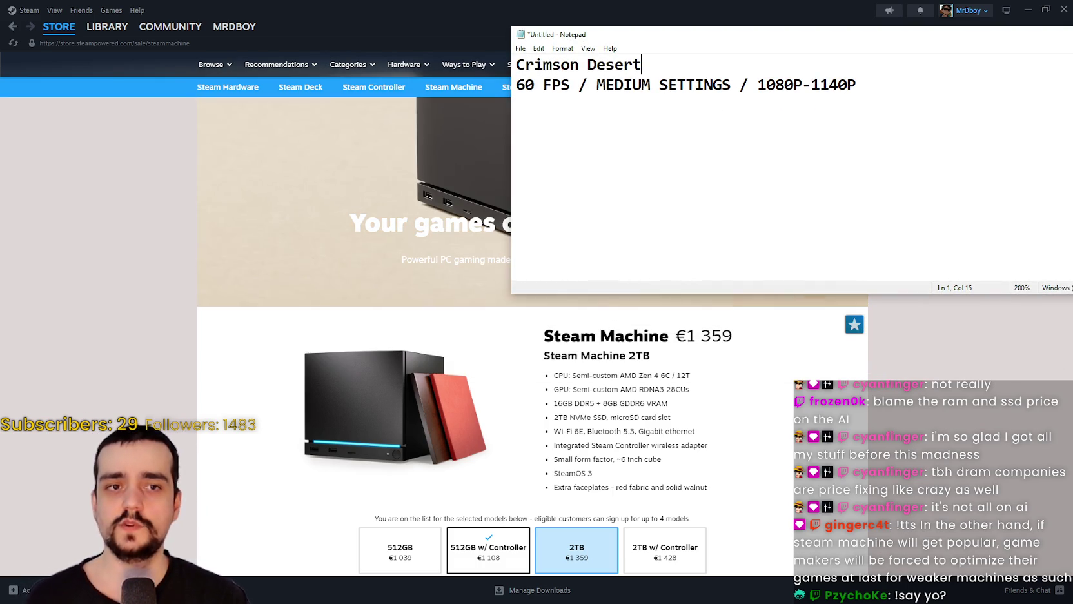
left_click_drag(926, 293, 927, 191)
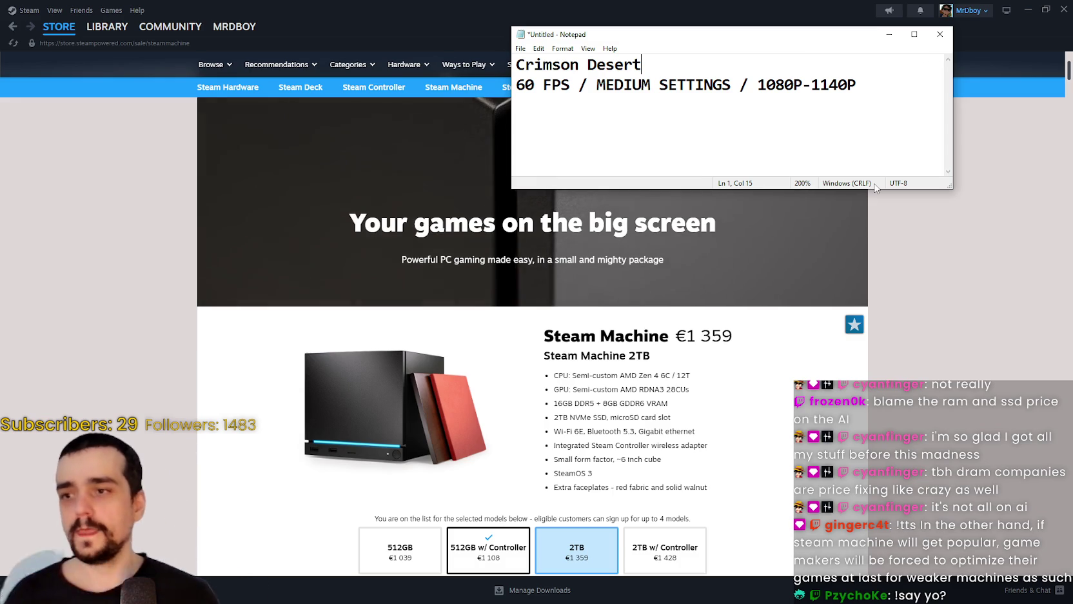
- Scroll the Steam Machine page to the Core features grid: CPU & GPU, Storage, Connectivity, Power
scroll(396, 431, "down", 15)
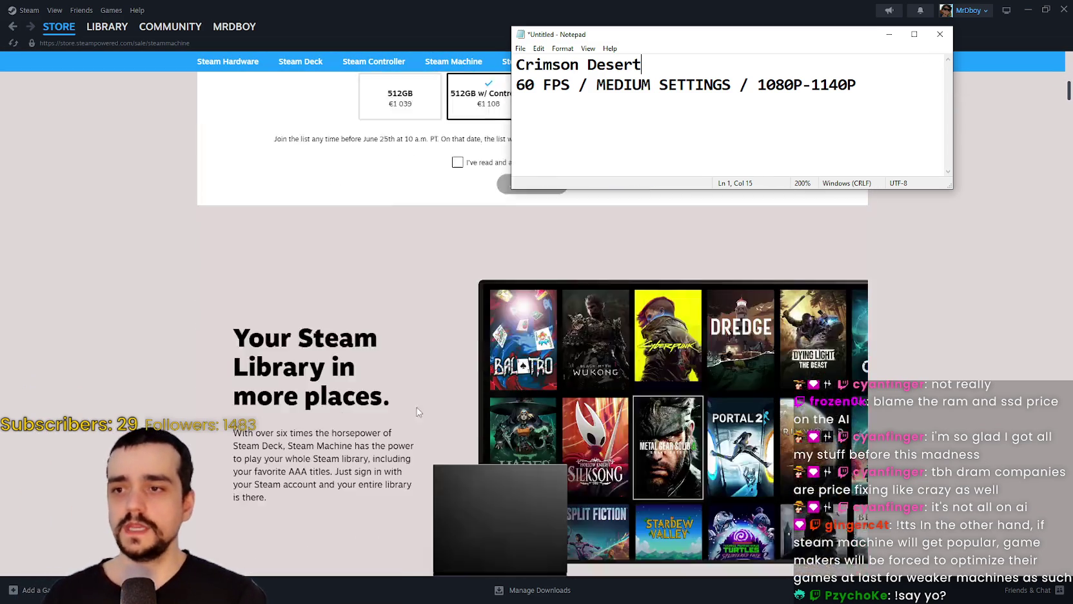
scroll(192, 380, "down", 1)
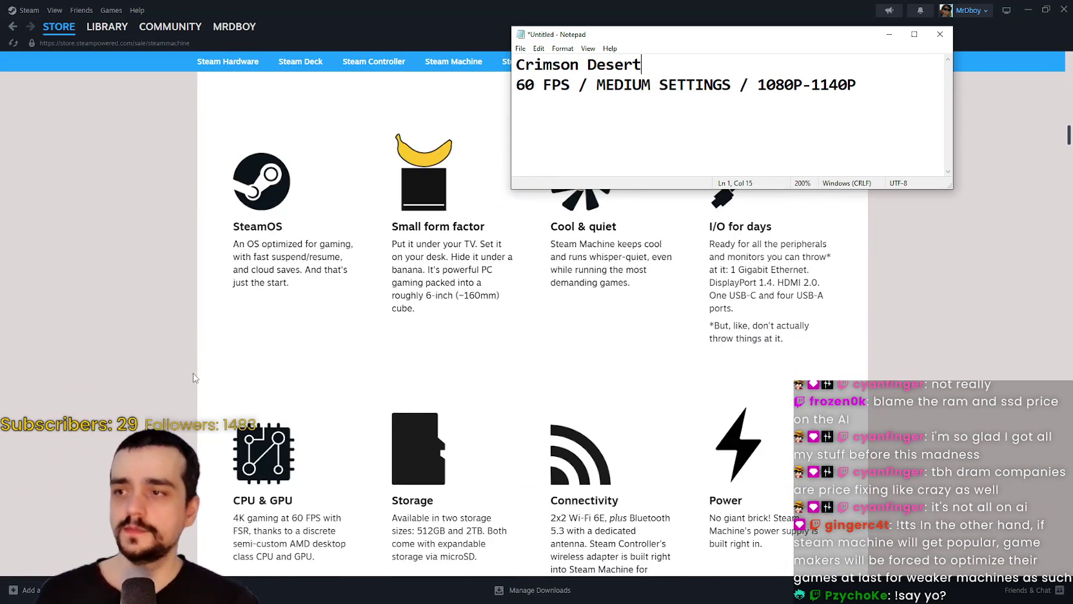
scroll(193, 380, "down", 2)
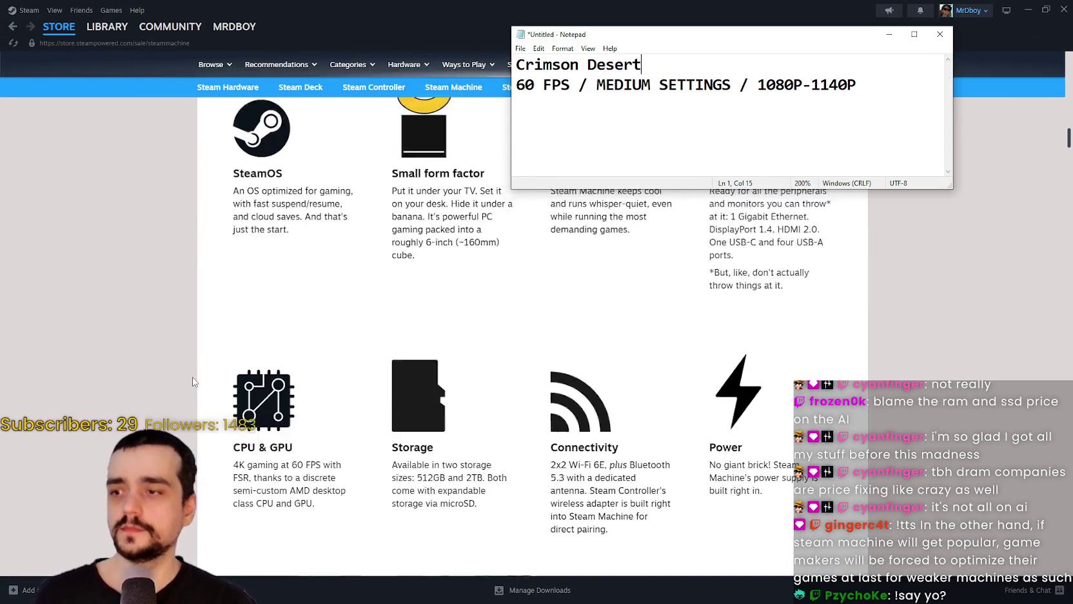
scroll(231, 392, "down", 1)
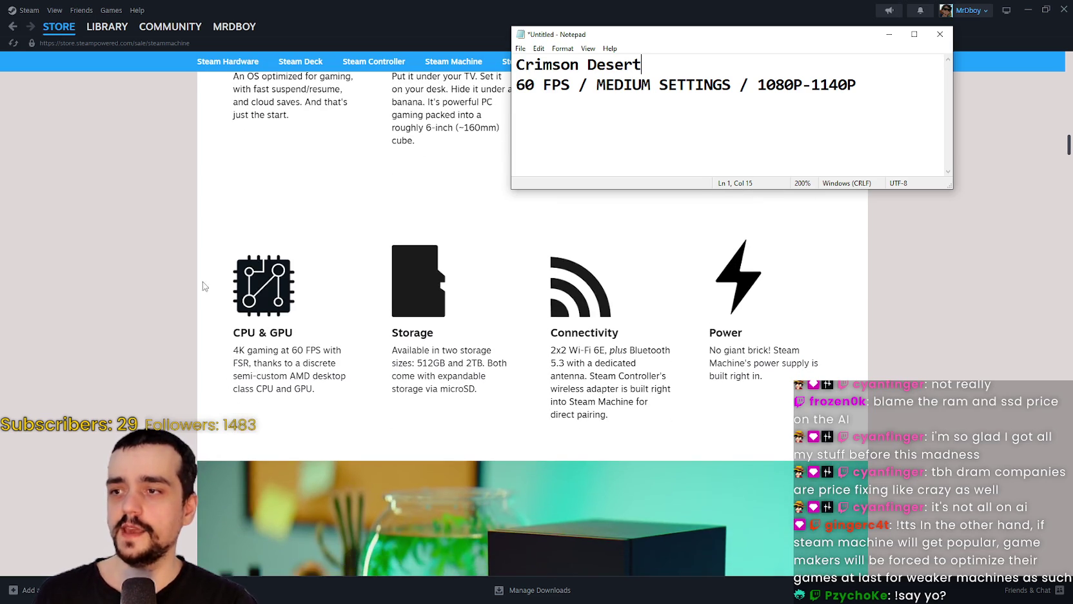
scroll(445, 407, "down", 2)
scroll(455, 386, "up", 1)
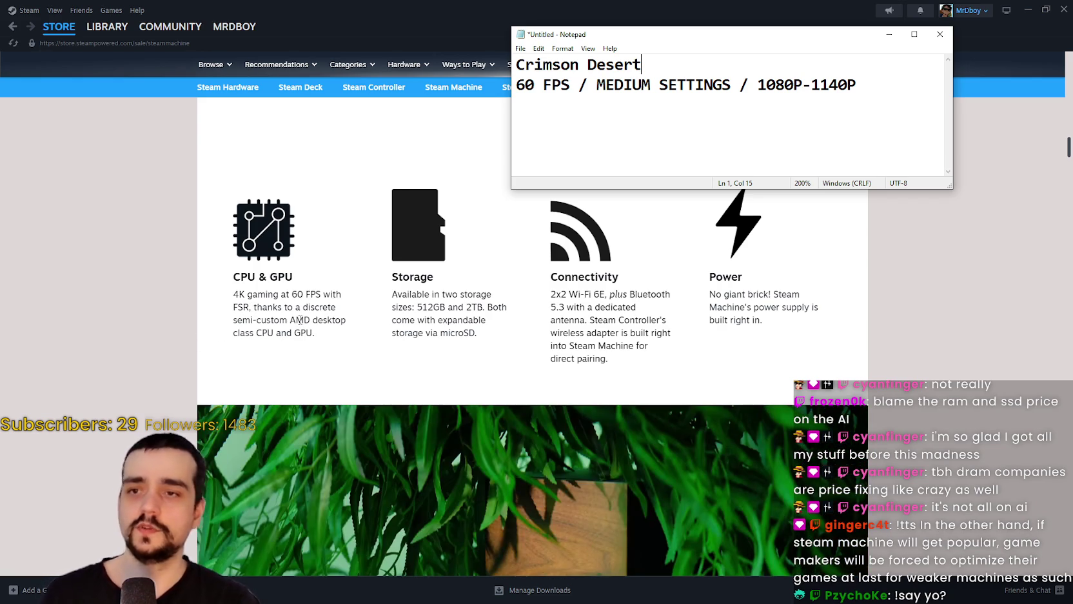
scroll(290, 309, "up", 5)
scroll(296, 354, "down", 4)
scroll(294, 352, "down", 2)
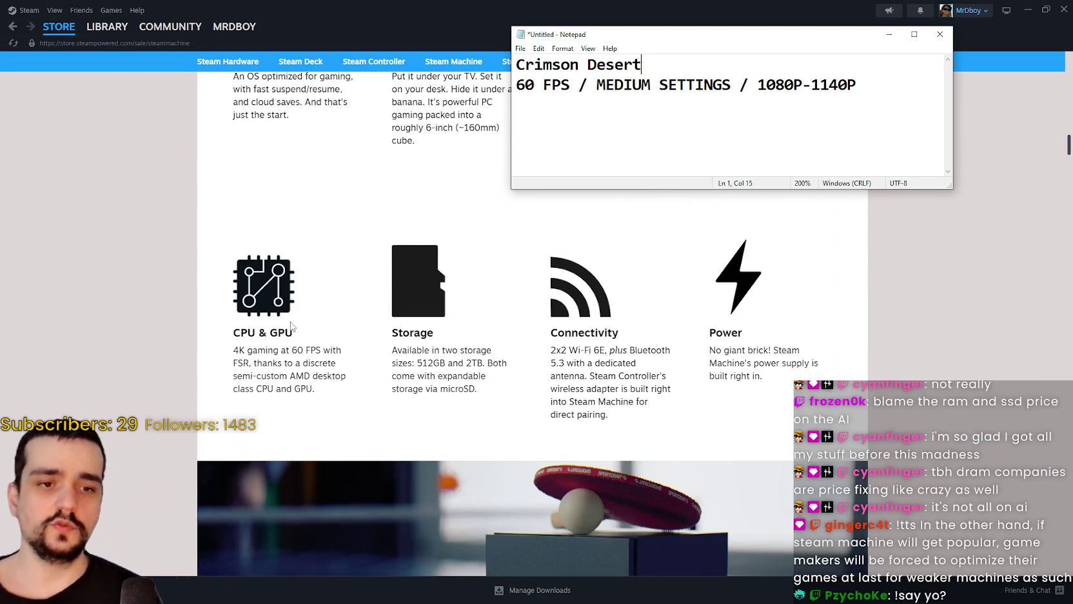
scroll(294, 323, "down", 1)
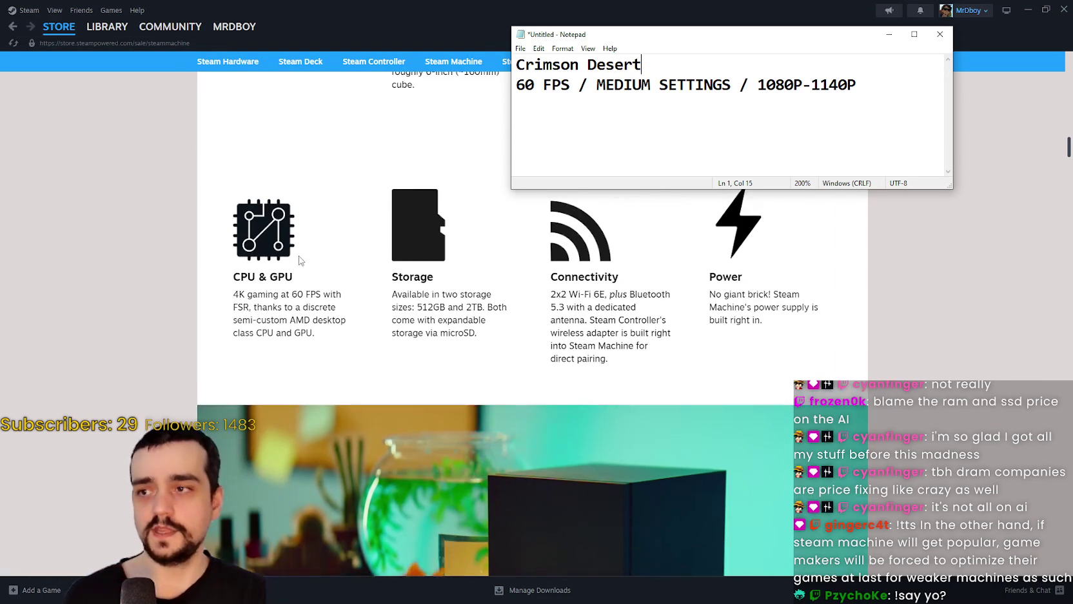
scroll(323, 323, "down", 1)
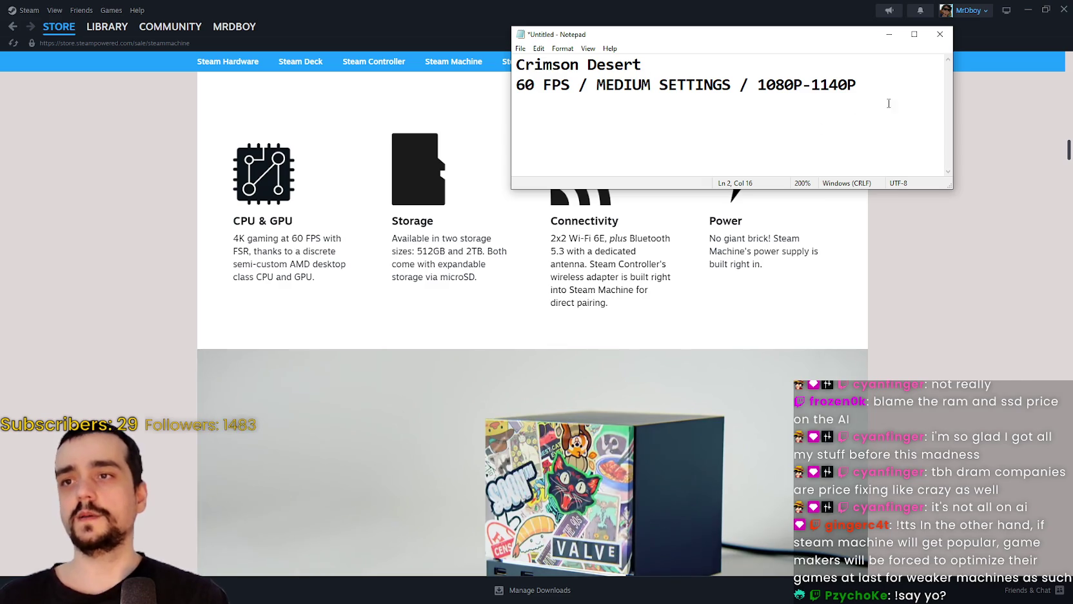
- Start a new note paragraph claiming FSR 4.1 will deliver 4k gaming
left_click(917, 84)
key("Return")
key("Return")
type("Claims")
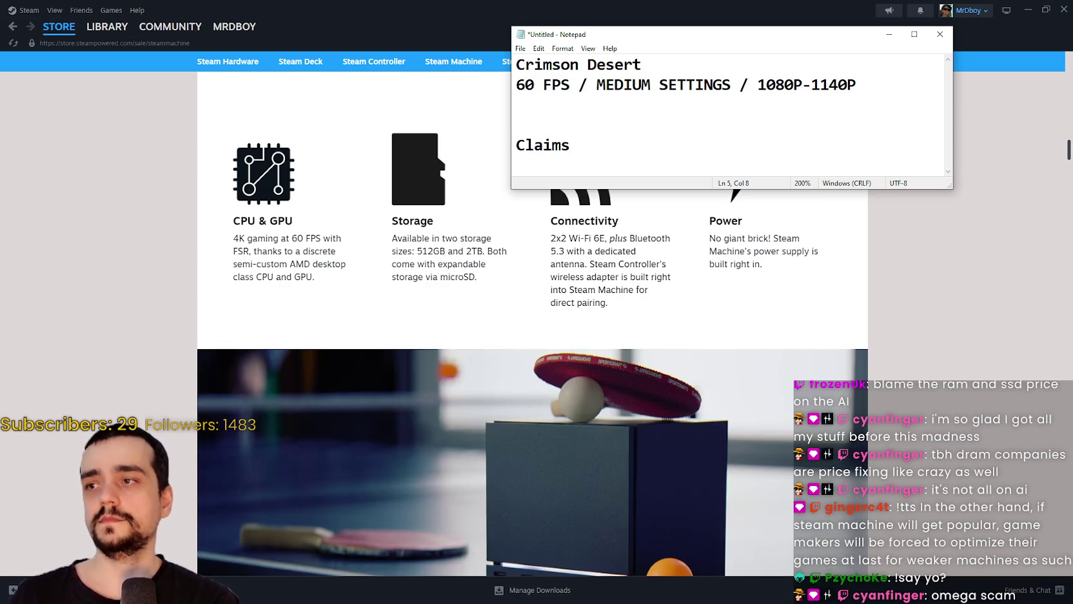
type(" FSR")
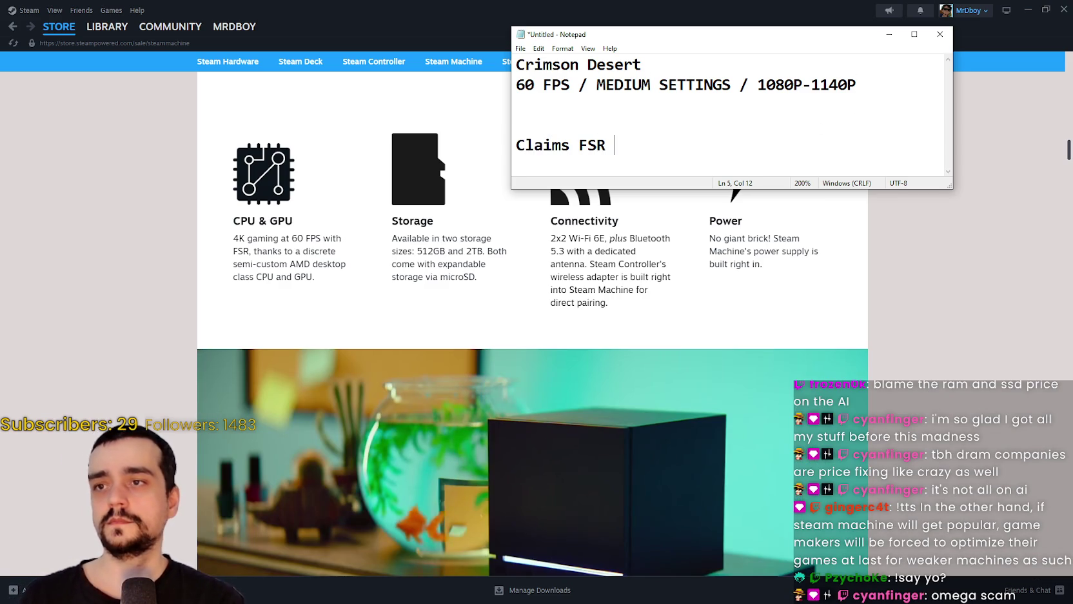
key("BackSpace")
key("BackSpace")
type(".12")
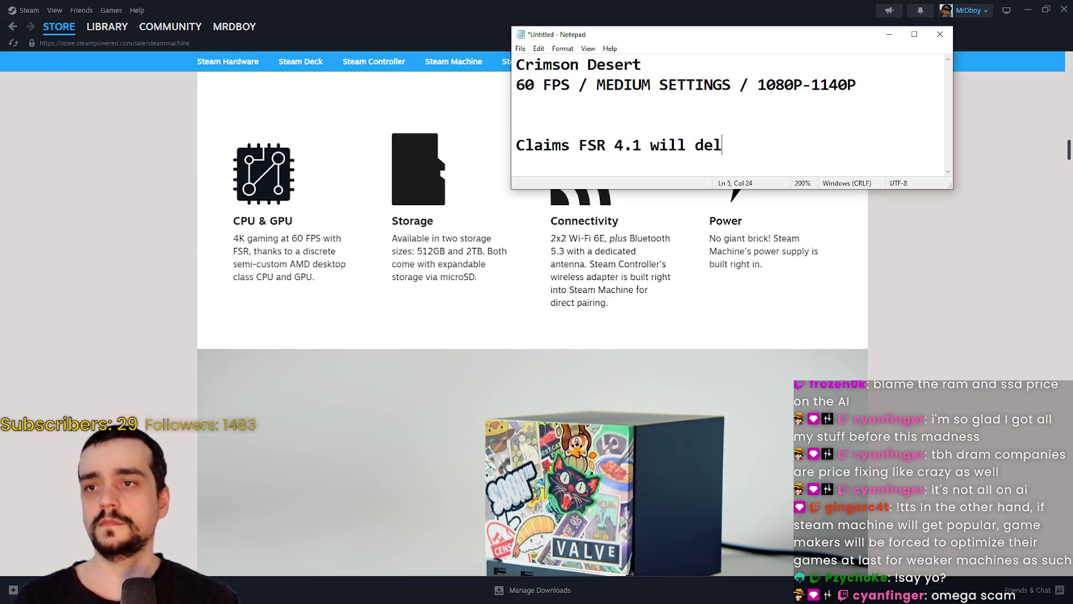
type("liver 4")
type("k gaming.")
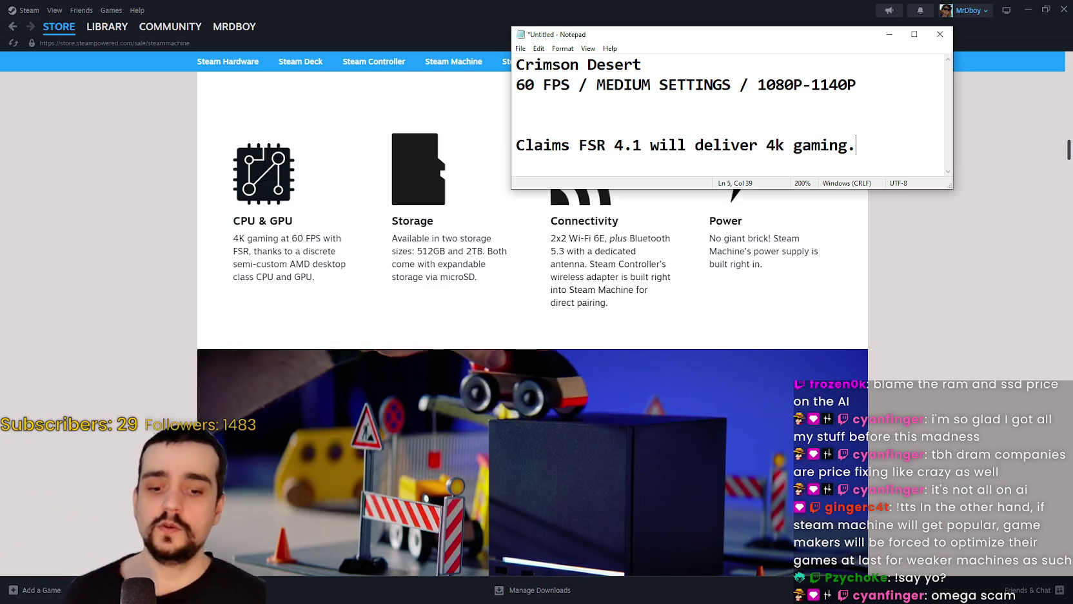
- Add 'What kind of 4k gaming?' and 'Ultra performance mode which is 40% resolution' lines
key("Return")
type("What kind")
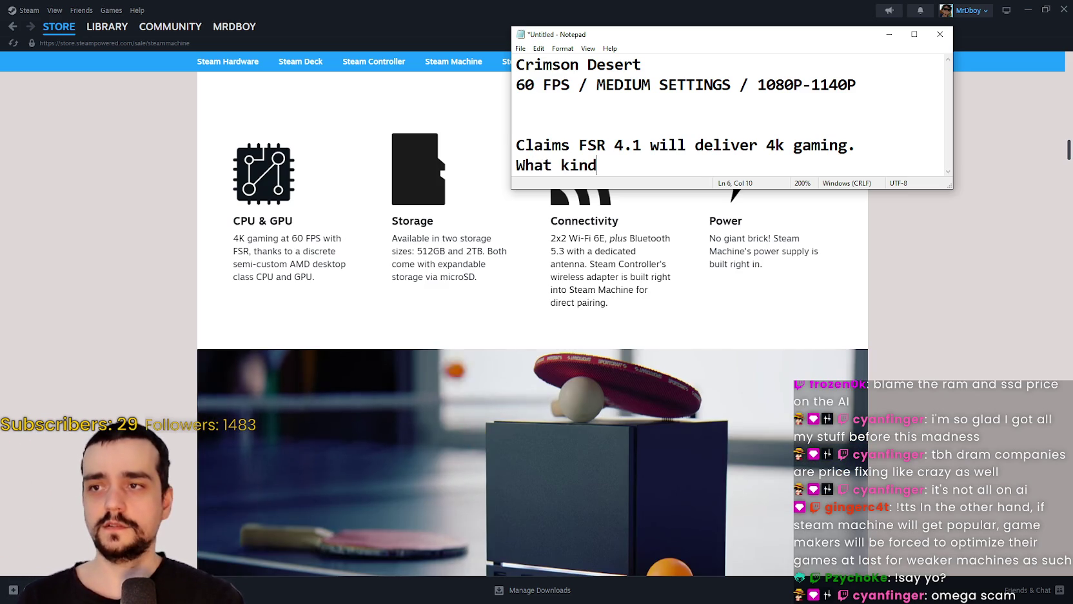
type(" of 4k gaming")
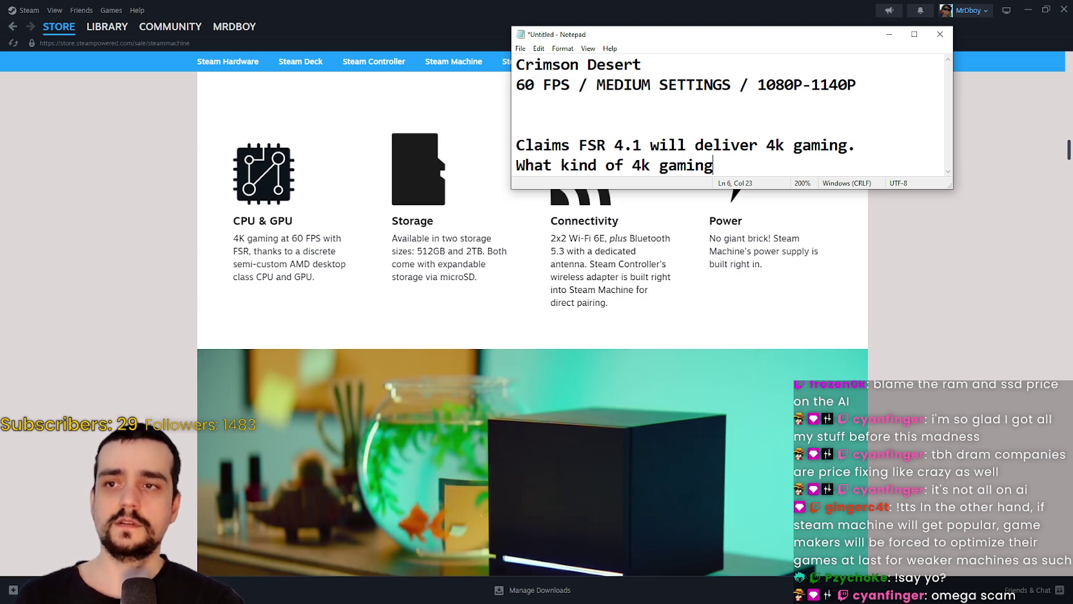
type("?")
key("Return")
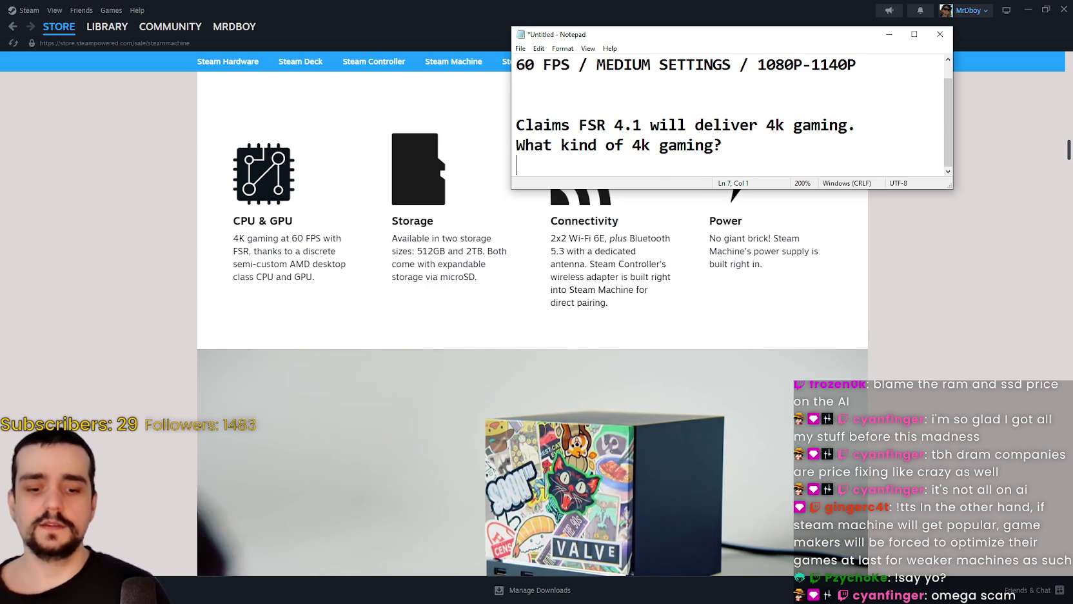
type("Ultra")
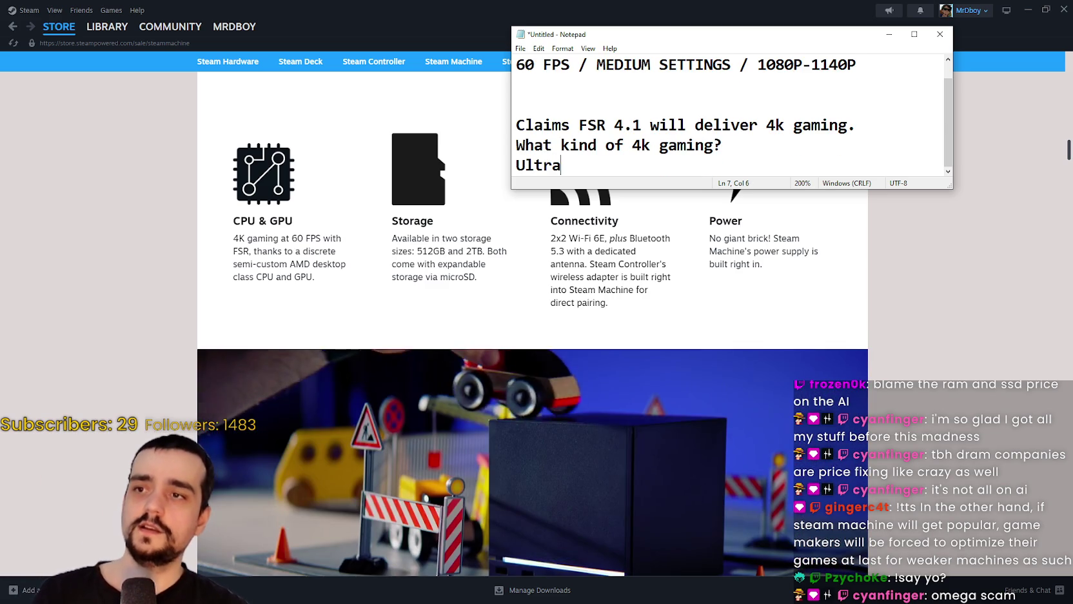
type(" perso")
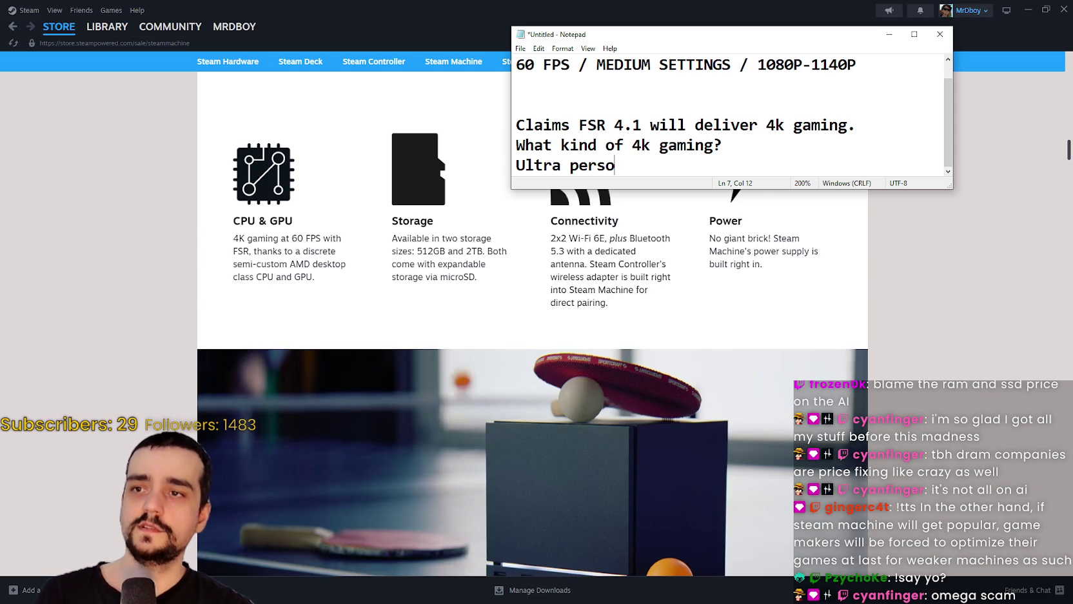
key("BackSpace")
type("fo")
key("BackSpace")
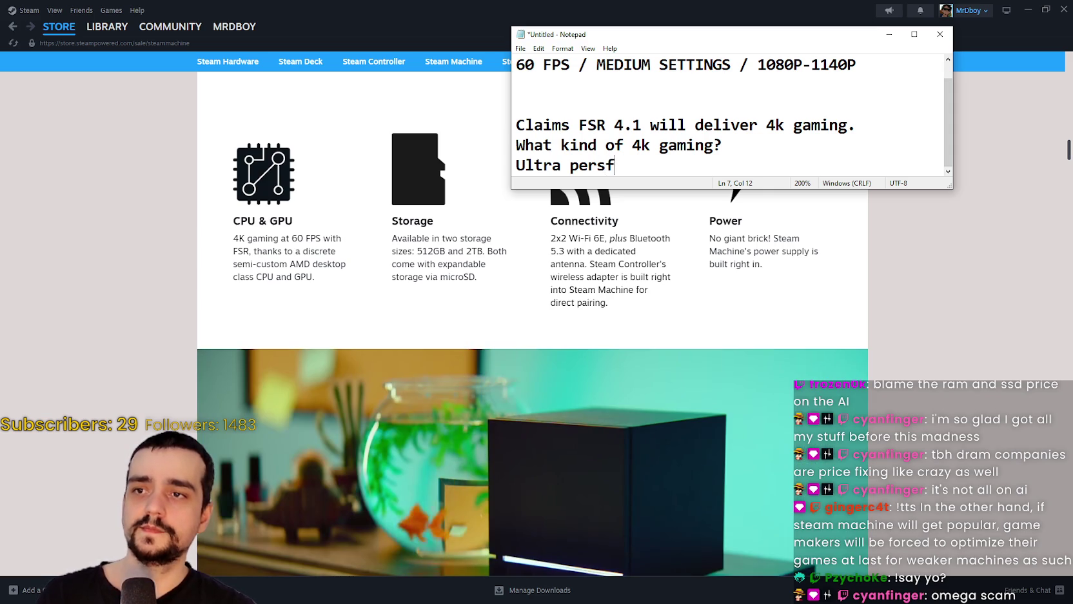
type("nce mode which is ")
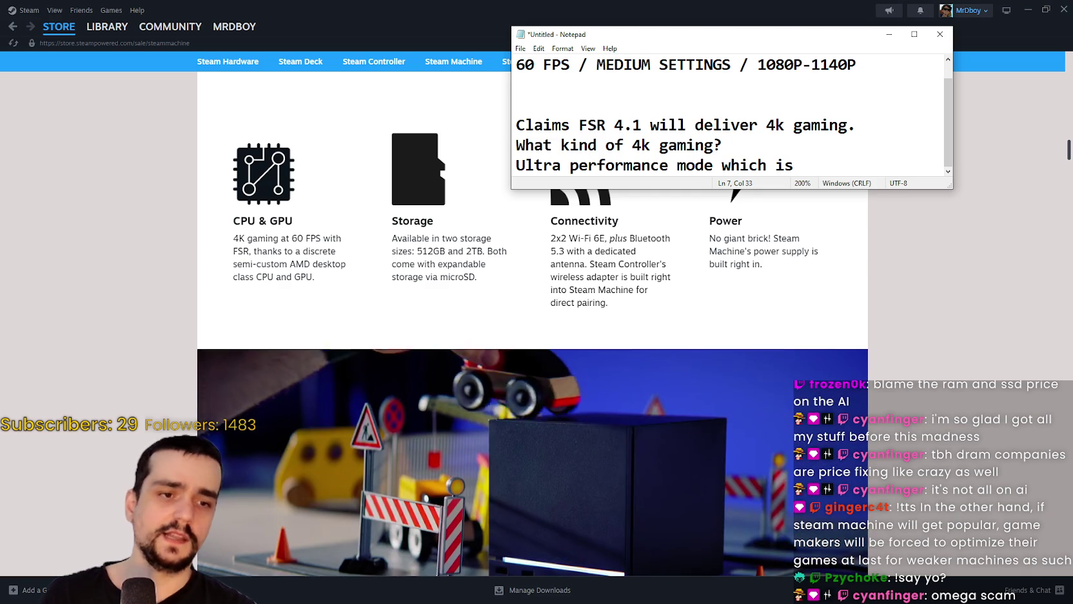
type("40%")
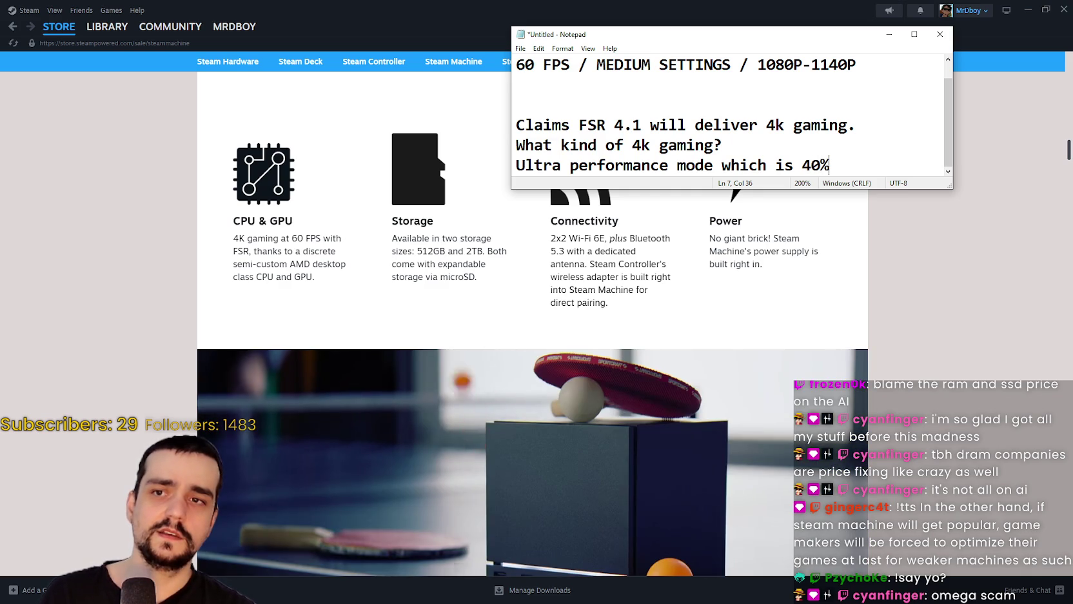
type(" resolution")
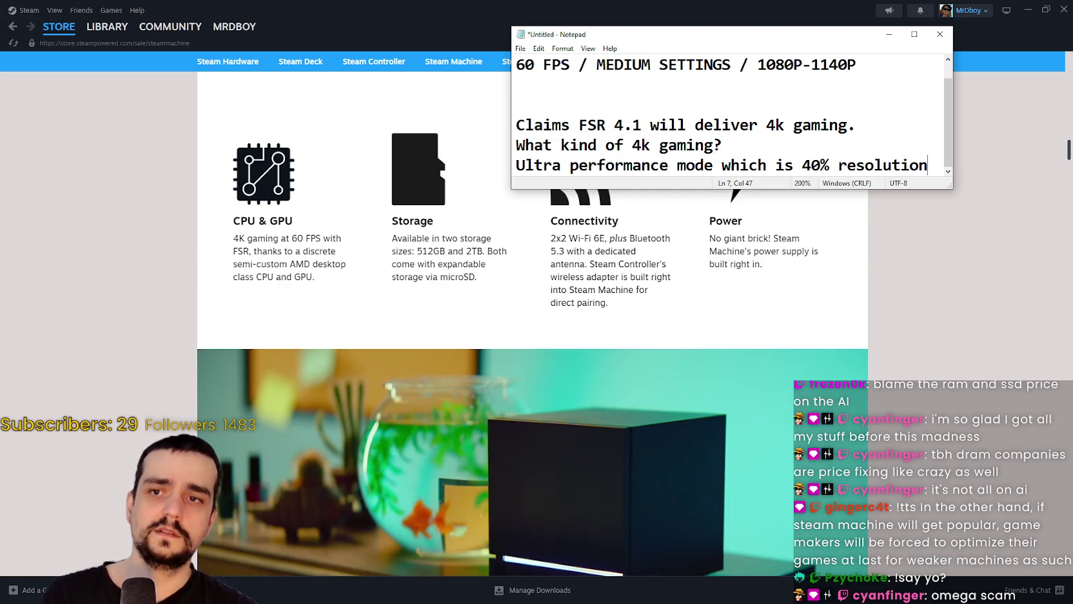
key("Return")
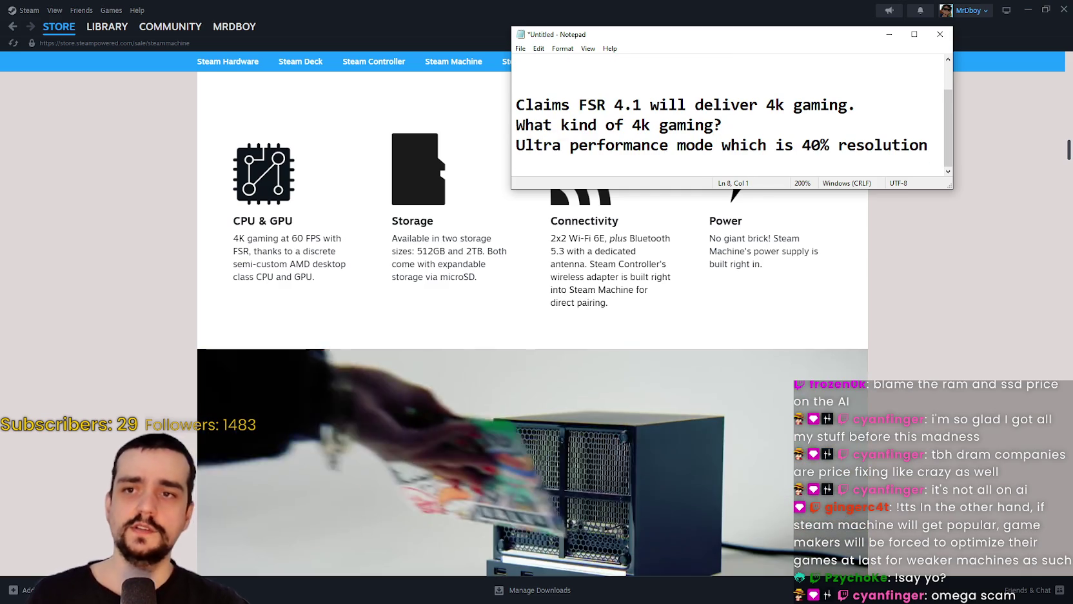
mouse_move(949, 187)
left_mouse_down()
mouse_move(941, 317)
mouse_move(931, 316)
mouse_move(1015, 296)
left_mouse_up()
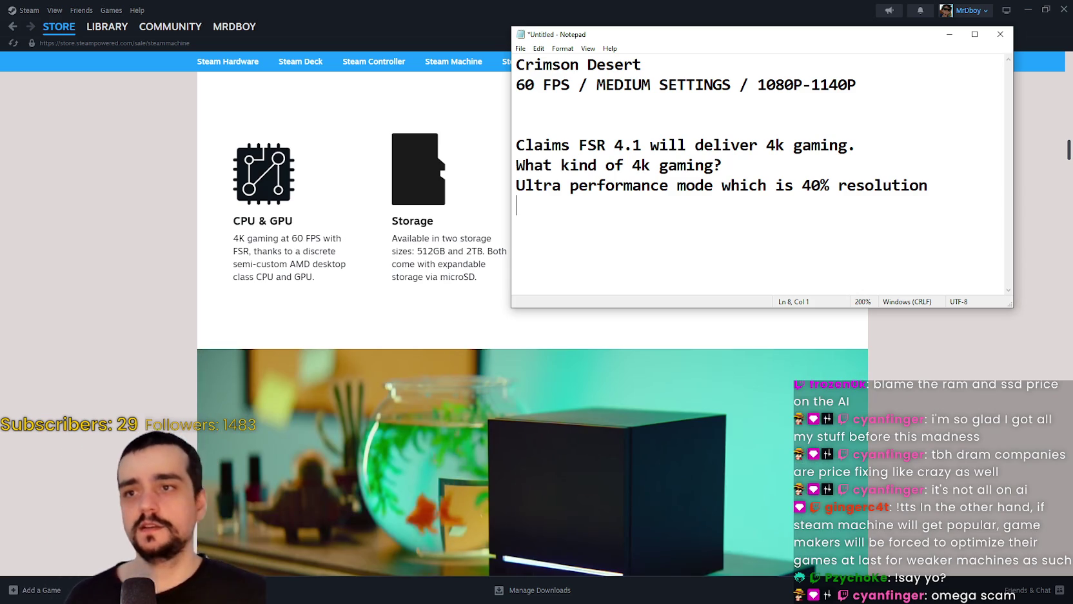
- Replace the last two note lines with 'Shouldn't have released until FSR 4.1 was fully ready and integrated in a couple of games'
mouse_move(929, 195)
left_mouse_down()
mouse_move(542, 147)
mouse_move(500, 169)
left_mouse_up()
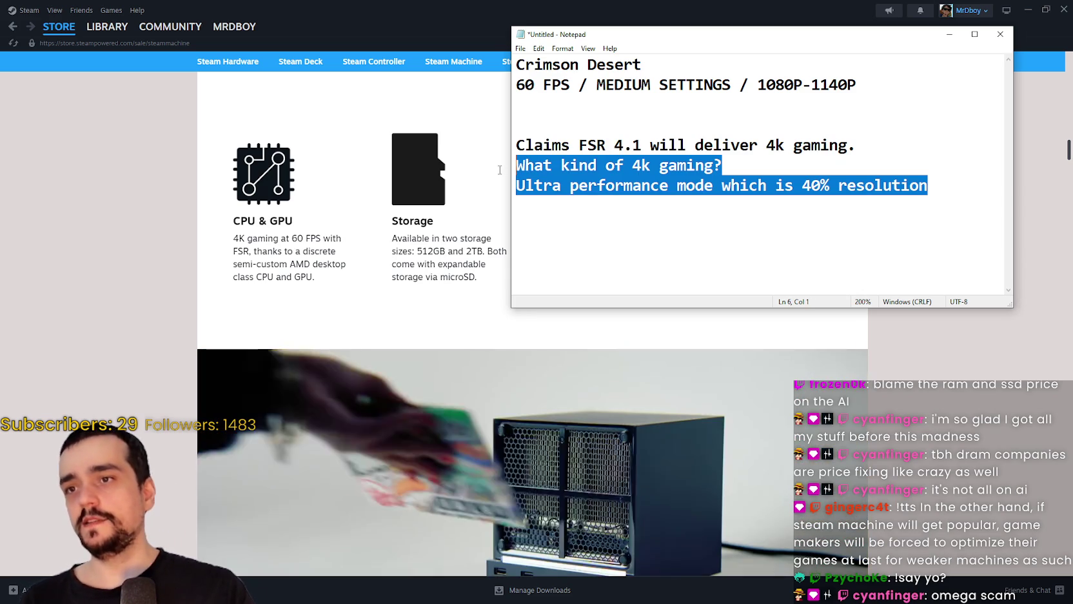
key("Return")
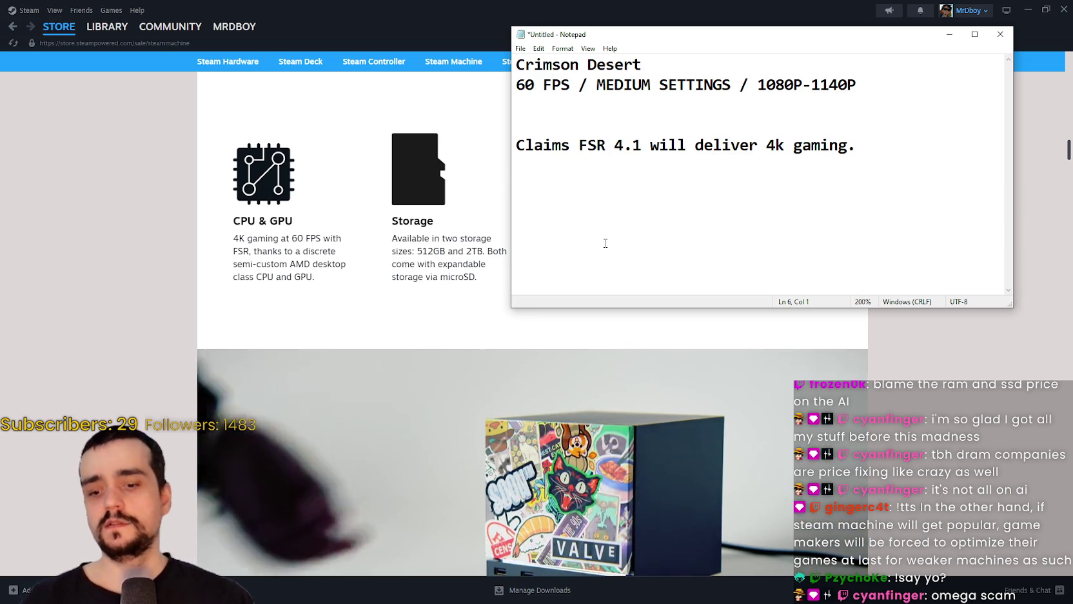
type("Shoudn't ")
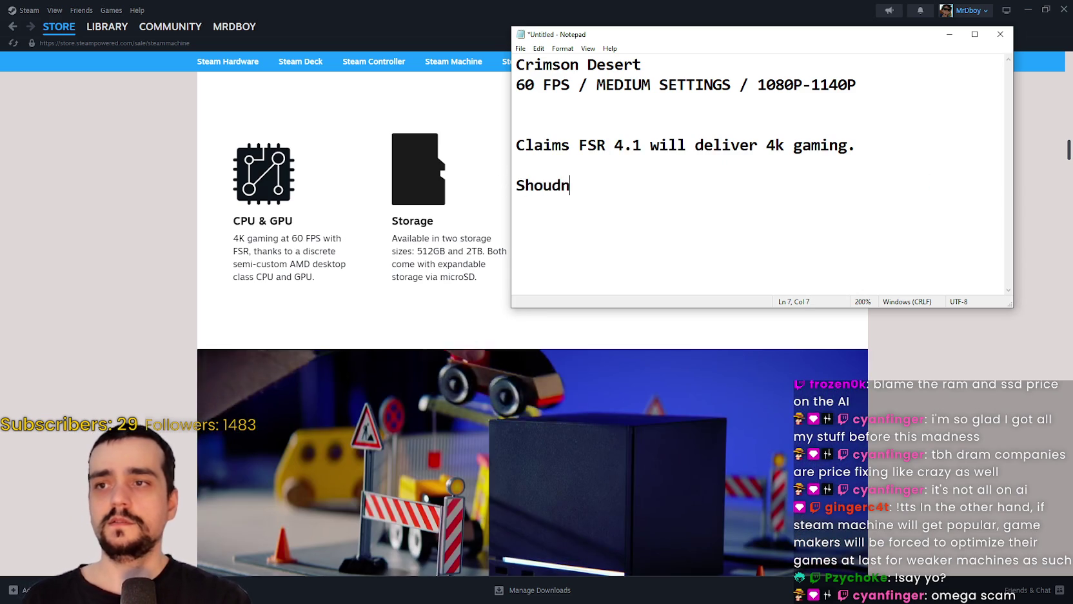
type("have re")
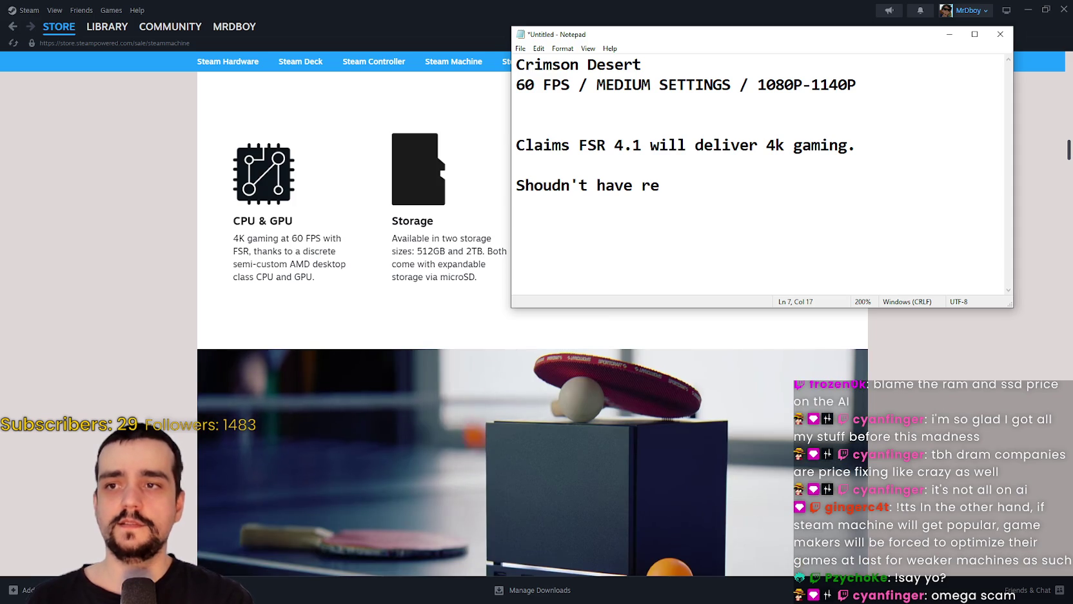
type("leased until ")
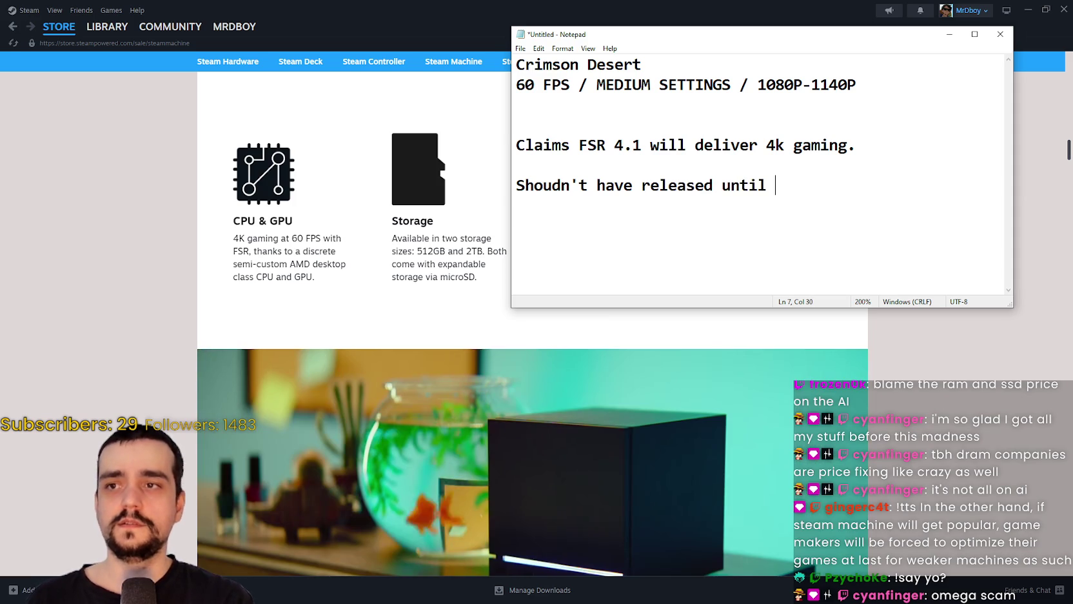
type("FSR 4.1")
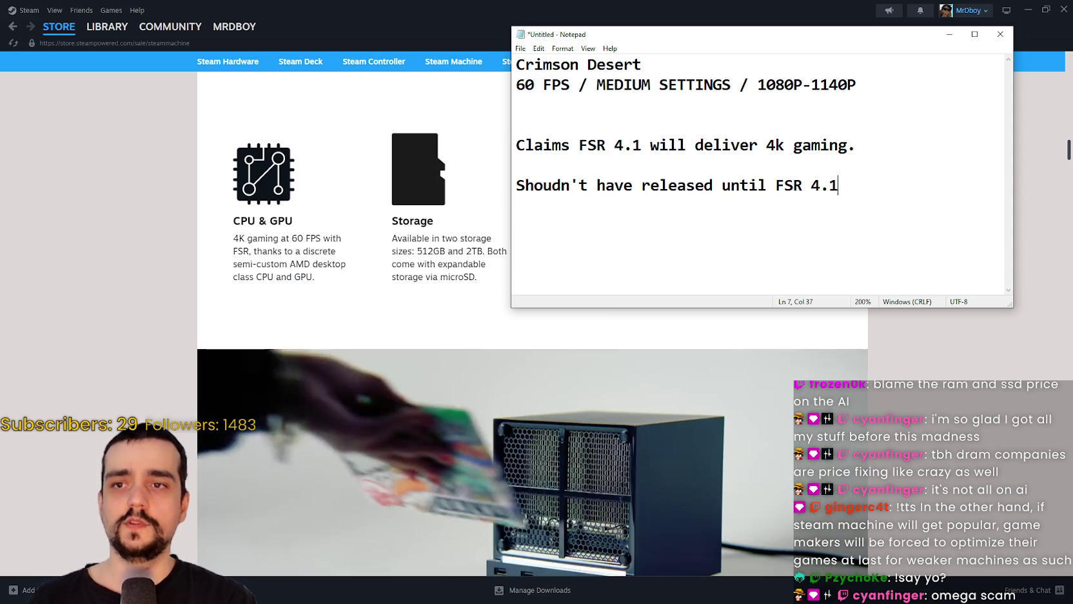
type(" was fully read")
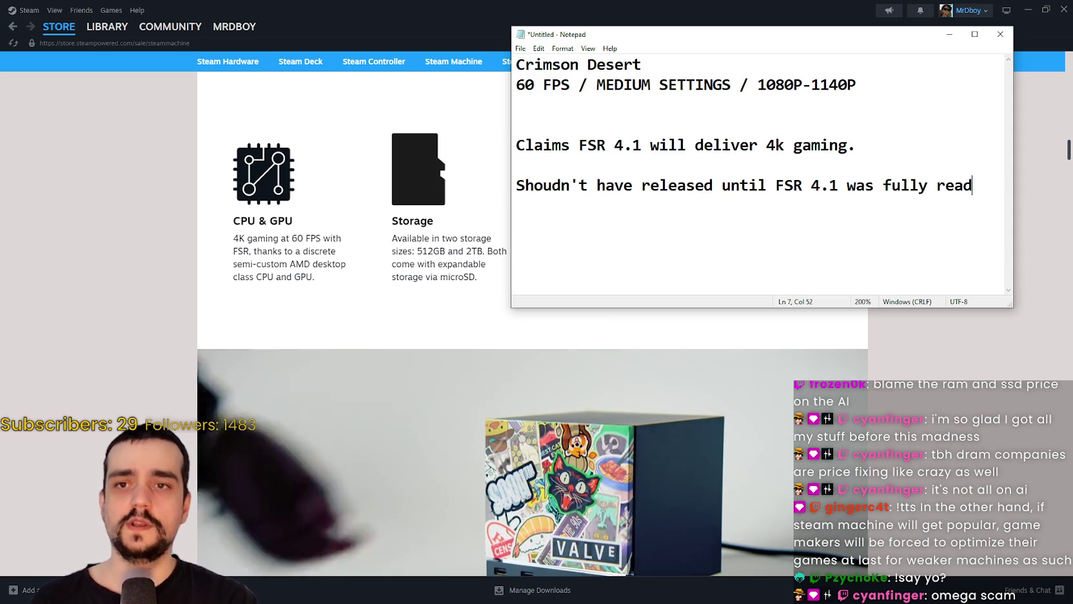
type("y and inte")
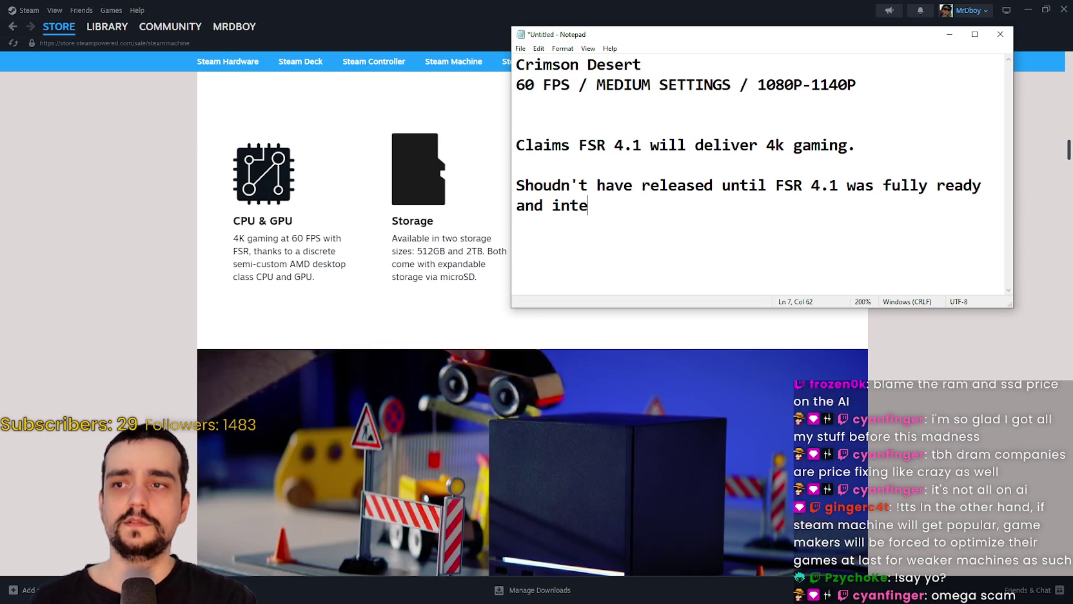
type("grated i")
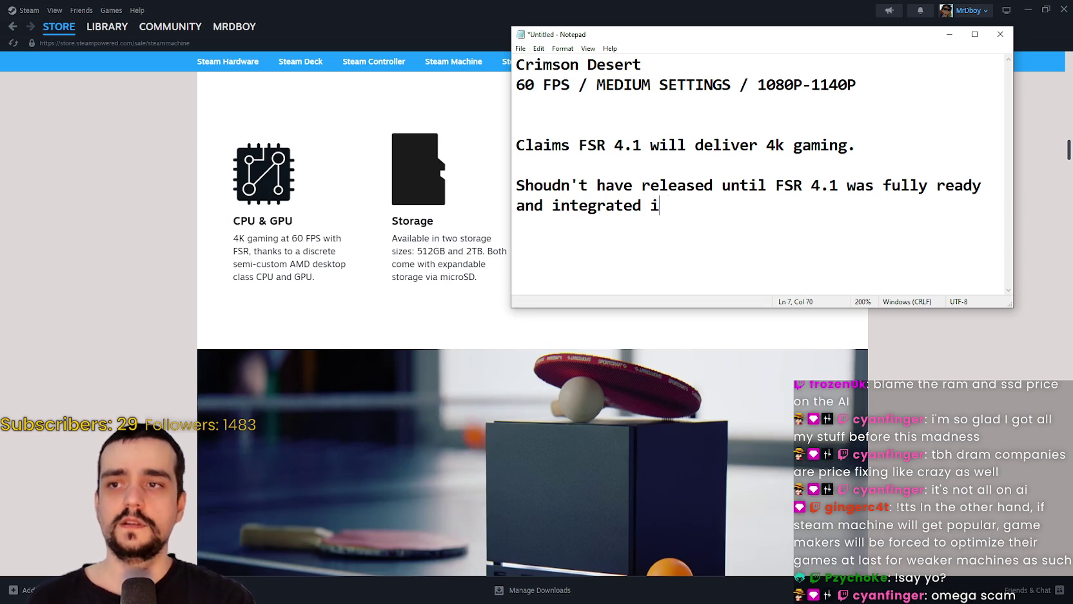
type("n a couple of games at least.")
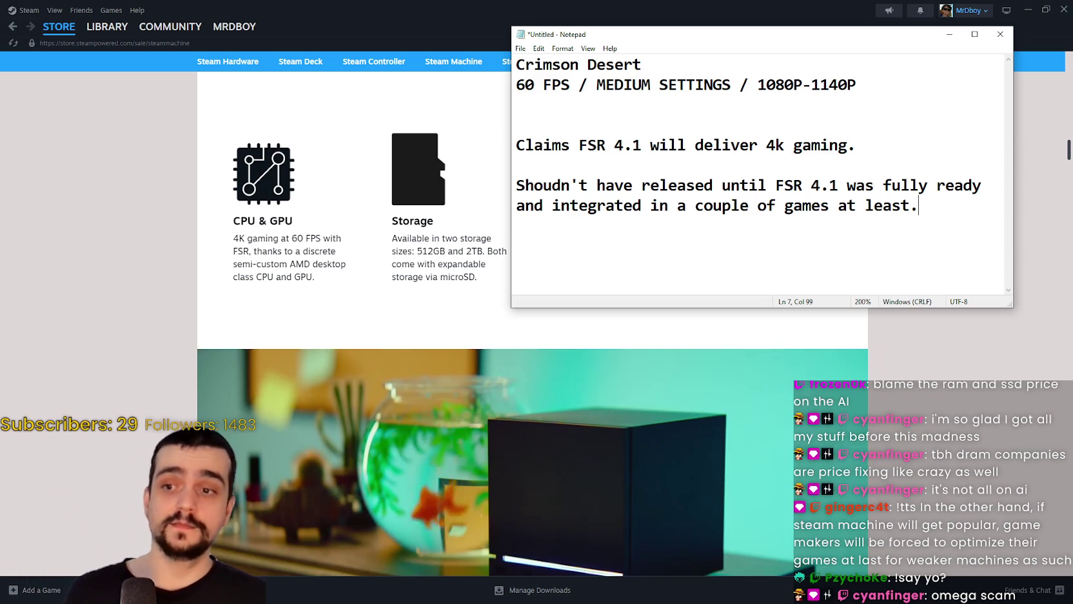
scroll(622, 363, "down", 10)
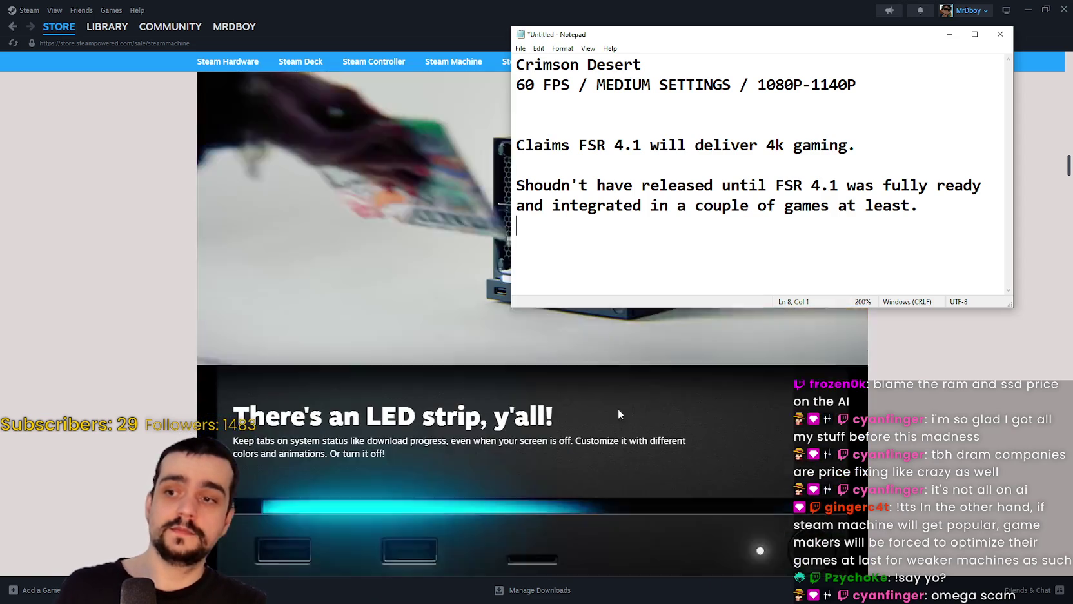
- Scroll the Steam Machine page to the model options, then return the notes window to the top right
scroll(753, 477, "down", 8)
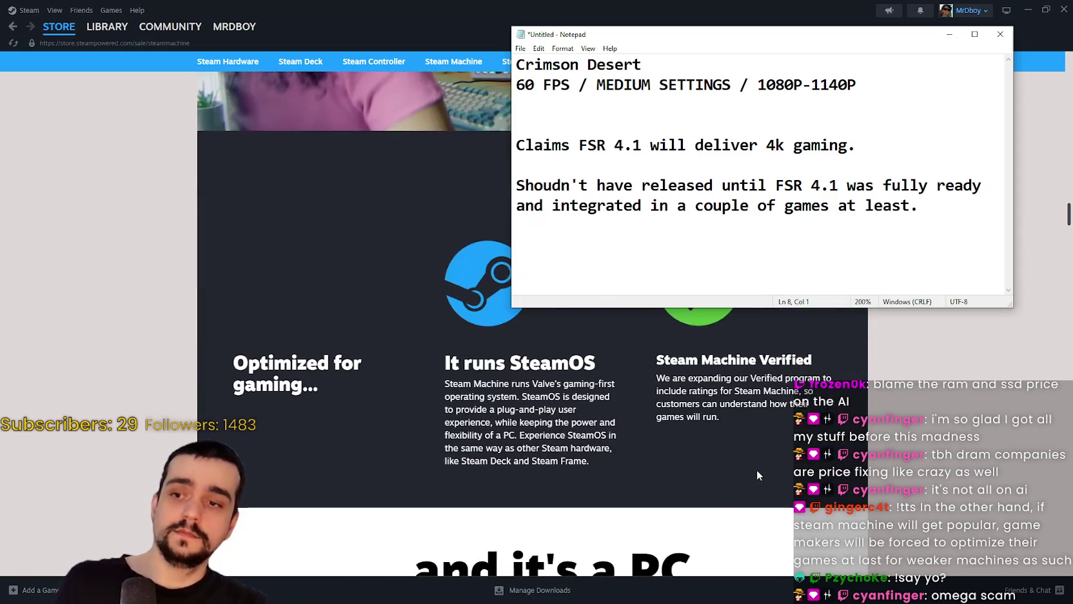
scroll(756, 469, "down", 1)
scroll(759, 475, "up", 15)
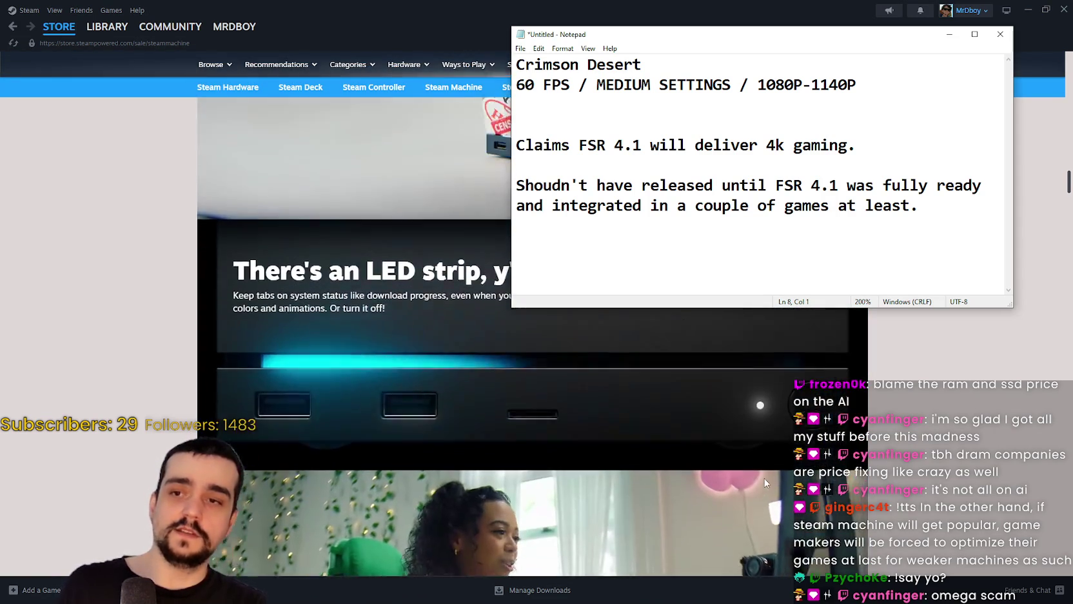
scroll(774, 481, "up", 5)
scroll(744, 441, "down", 4)
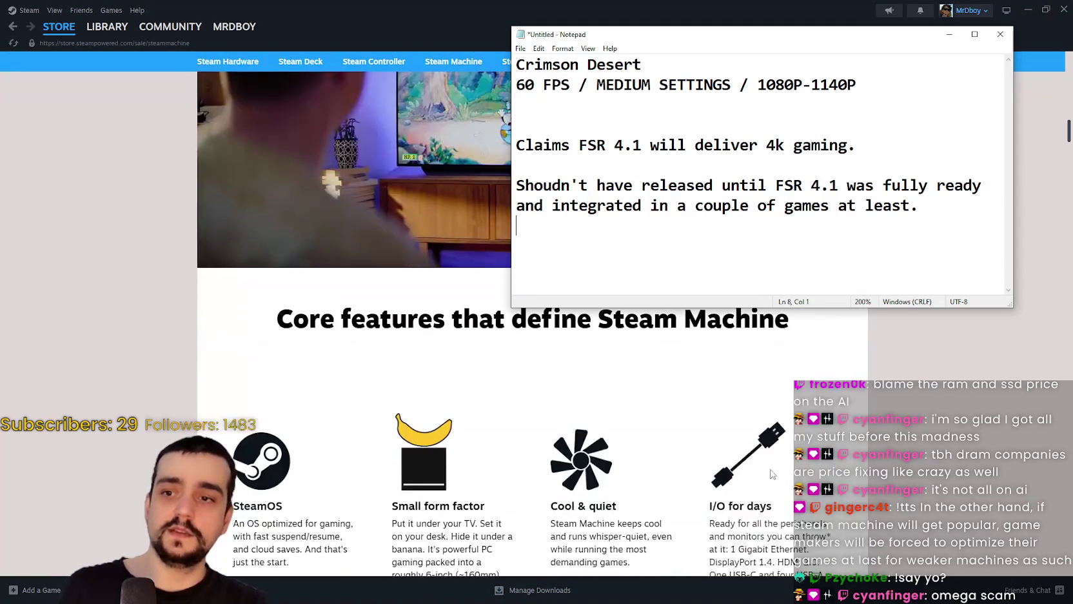
left_click(739, 464)
scroll(740, 465, "up", 5)
scroll(741, 452, "up", 15)
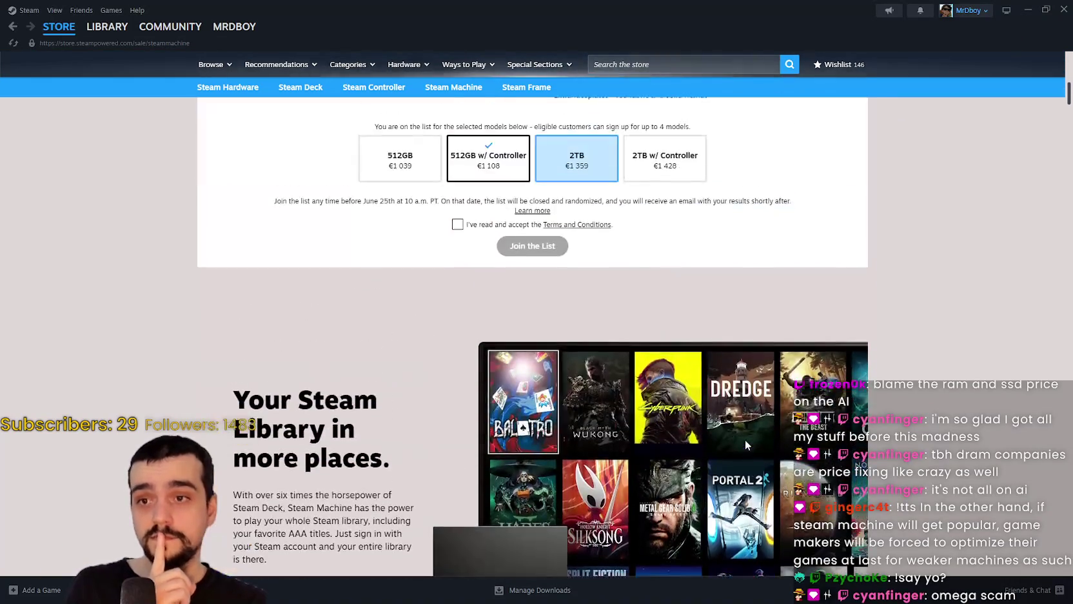
scroll(741, 455, "down", 2)
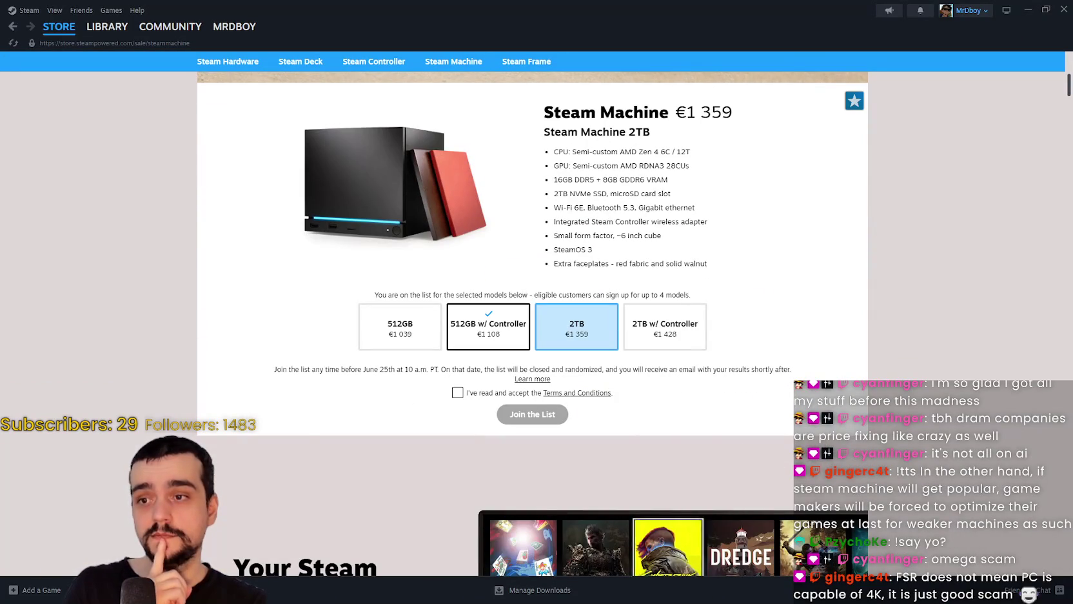
key("alt+Tab")
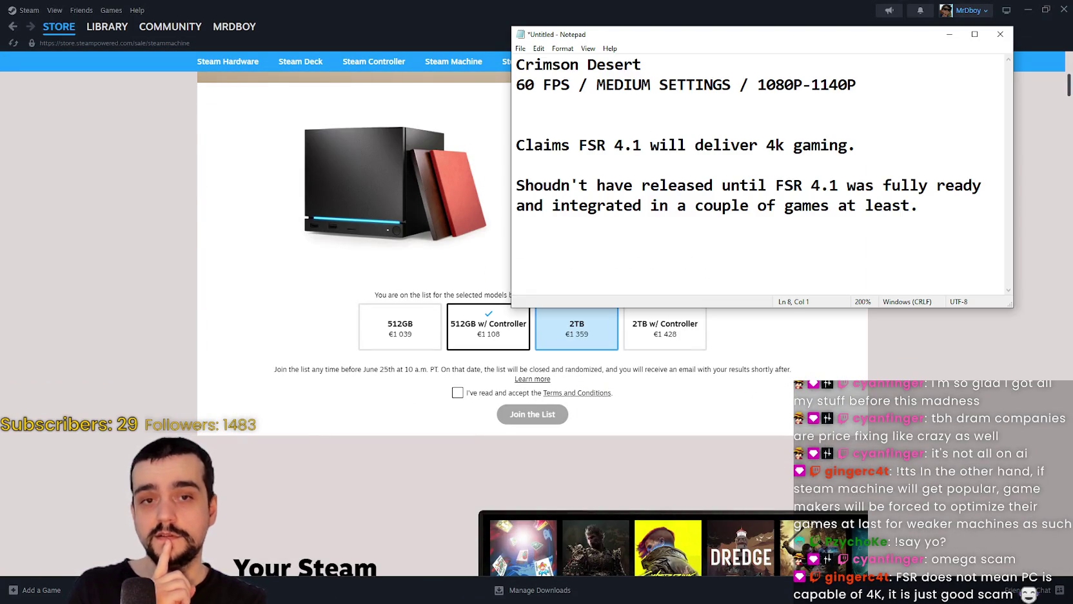
left_click_drag(635, 40, 663, 16)
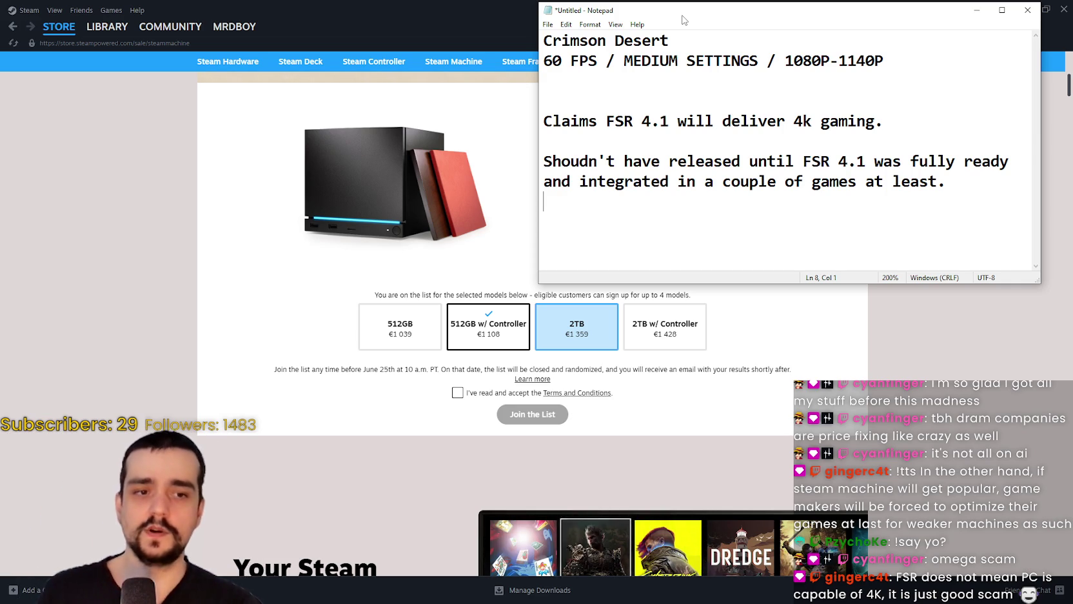
scroll(869, 440, "down", 2)
scroll(869, 441, "up", 2)
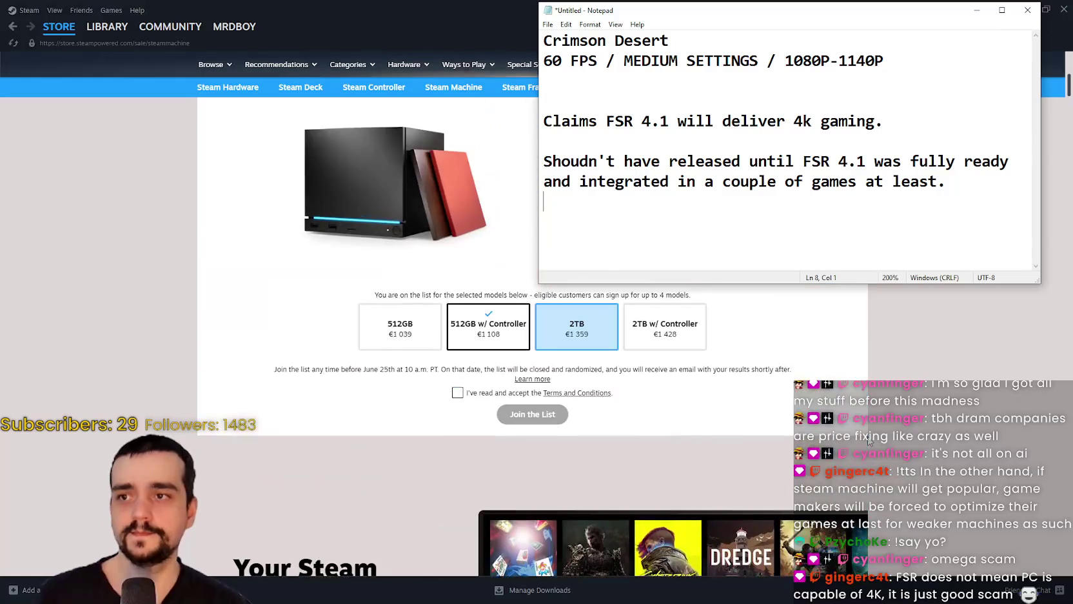
scroll(869, 440, "up", 2)
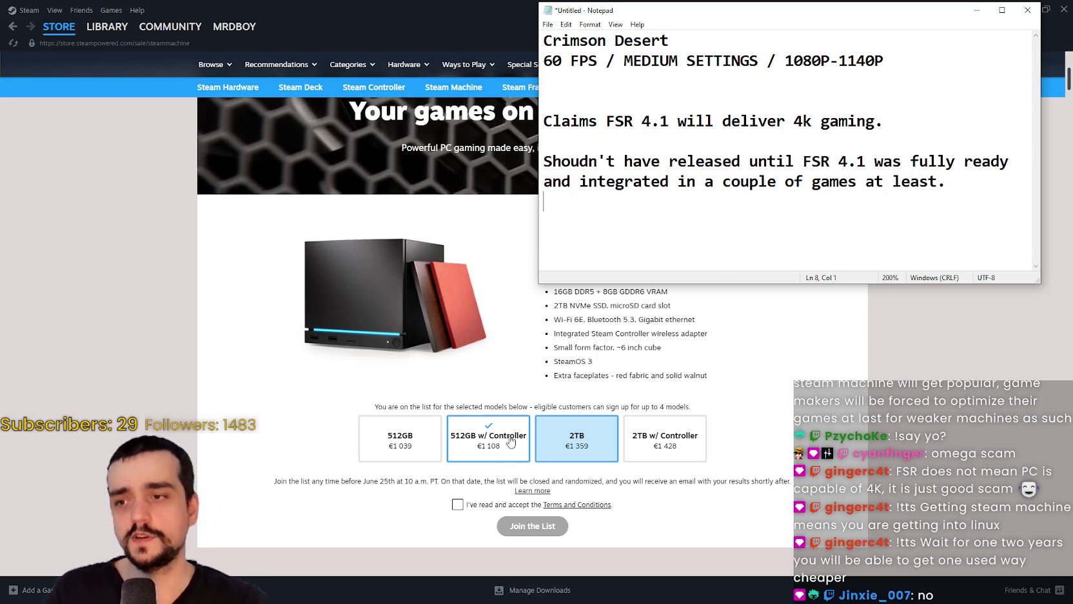
left_click(517, 369)
scroll(509, 361, "down", 10)
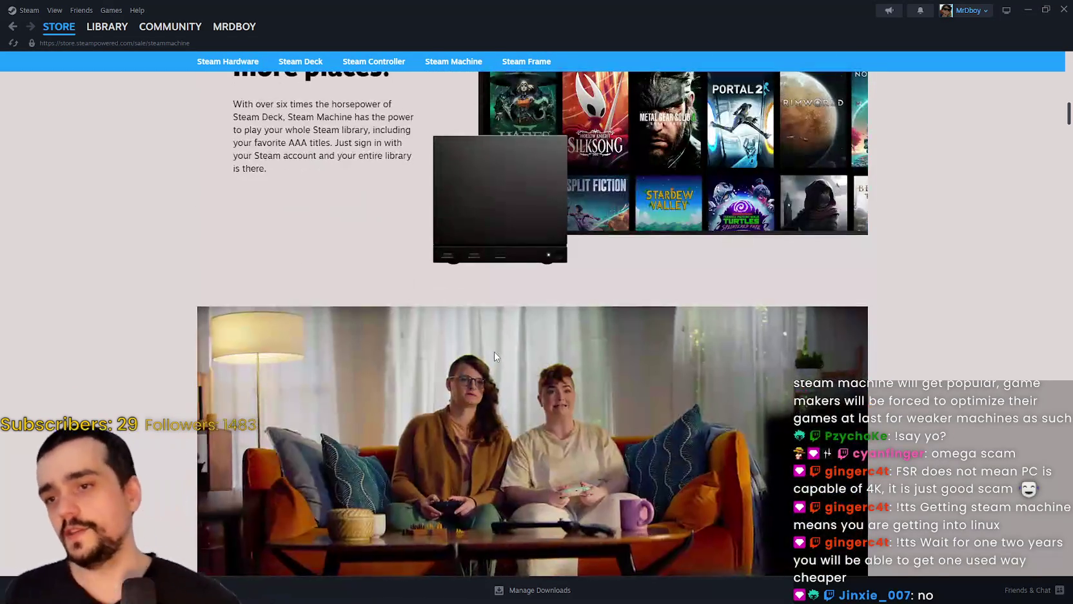
- Scroll to the Steam Machine's four models (€1 039 to €1 428) and the Join the List section
scroll(498, 343, "up", 2)
scroll(487, 327, "down", 1)
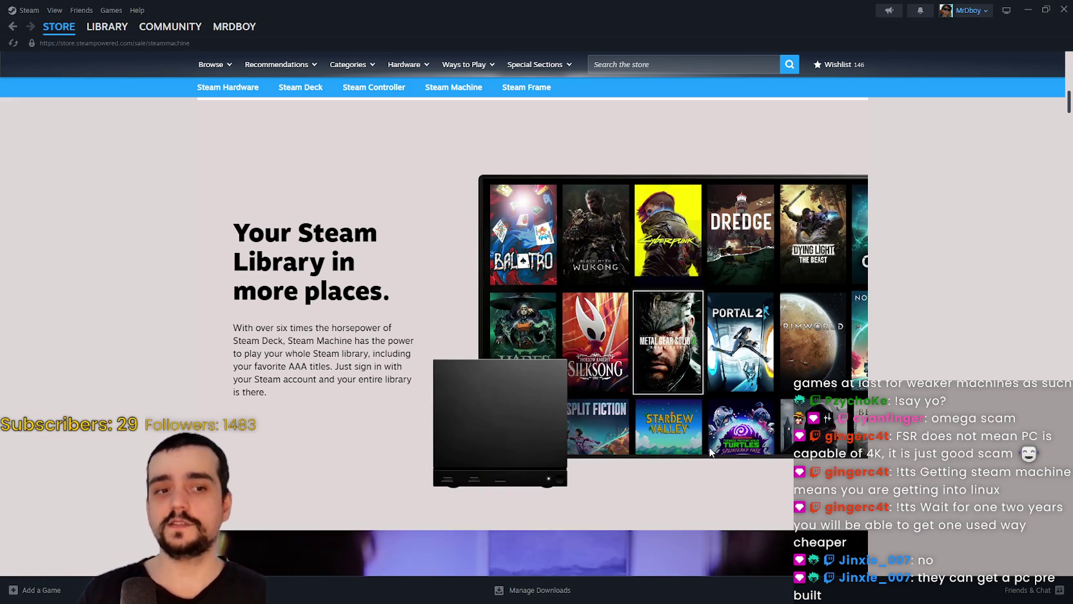
scroll(690, 440, "down", 10)
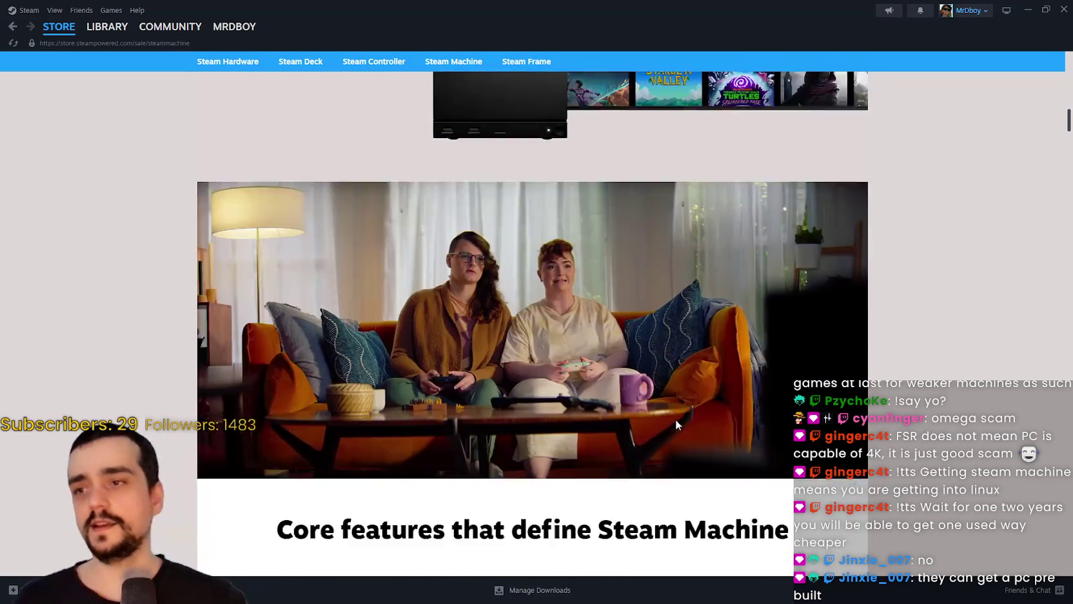
scroll(741, 425, "down", 12)
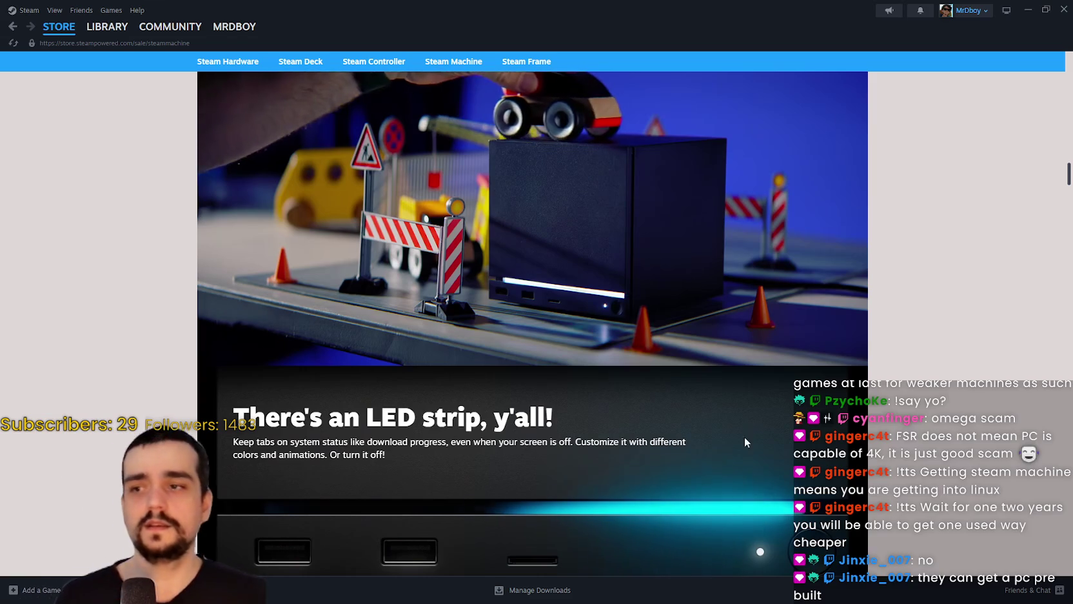
scroll(746, 439, "up", 10)
scroll(751, 451, "up", 10)
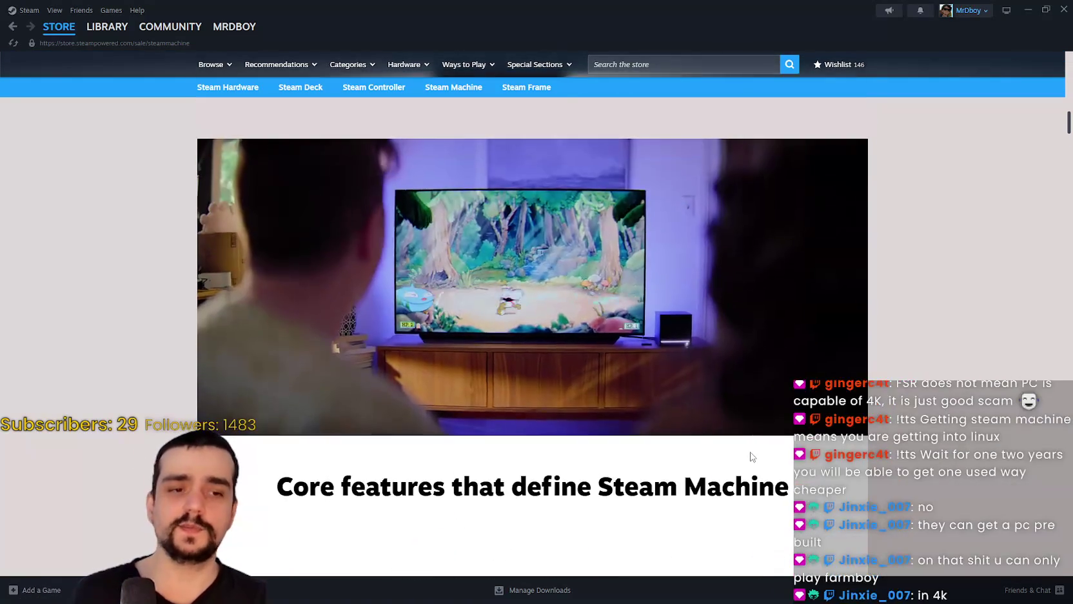
scroll(757, 456, "up", 1)
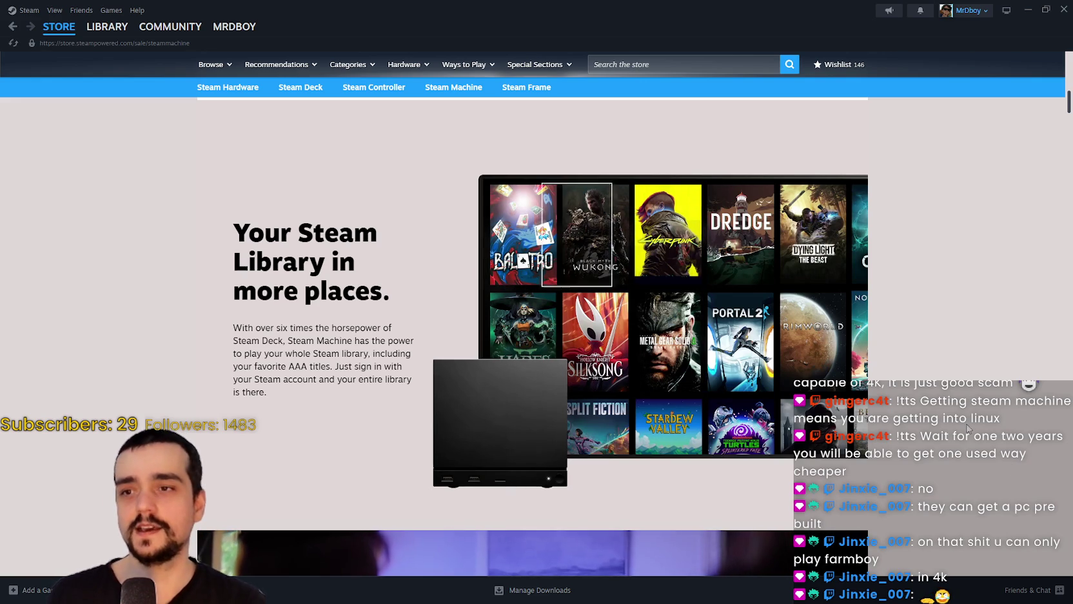
scroll(778, 417, "up", 5)
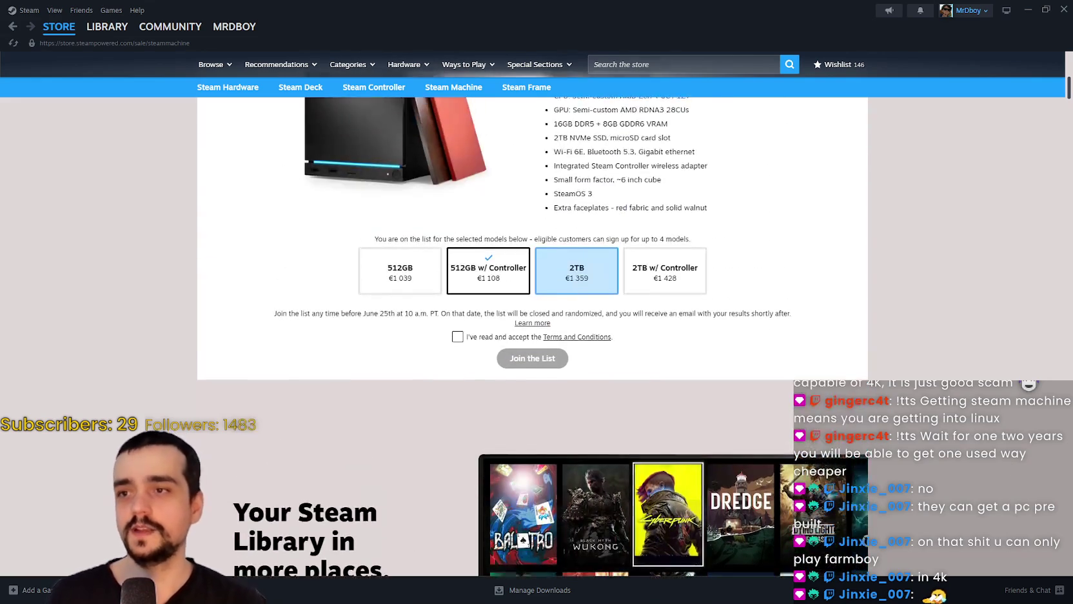
scroll(876, 388, "up", 3)
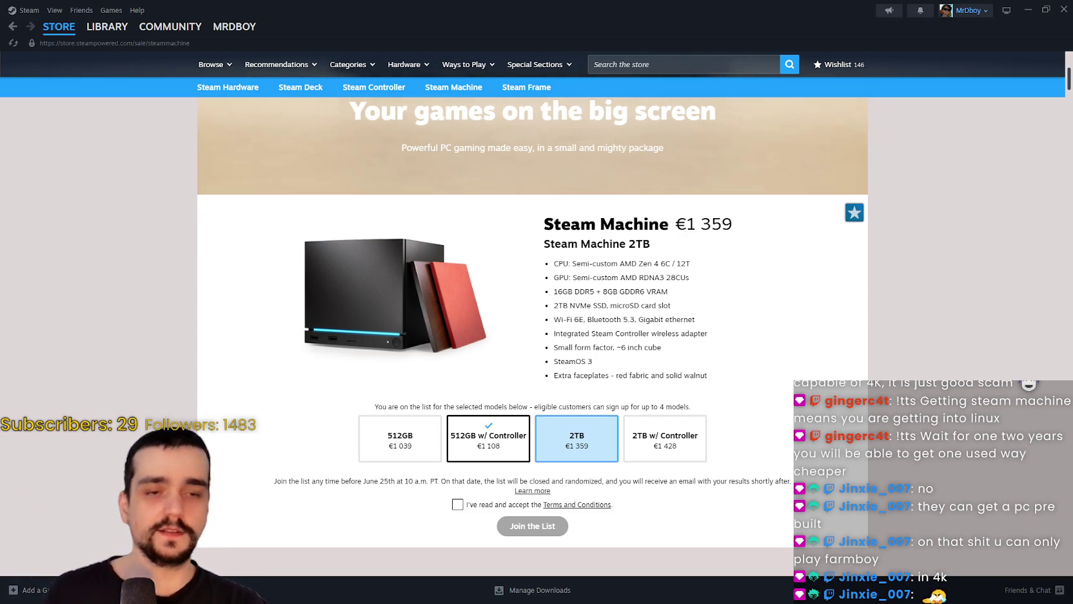
- Go back to the store front and cycle the Featured carousel through to Dead by Daylight
left_click(58, 27)
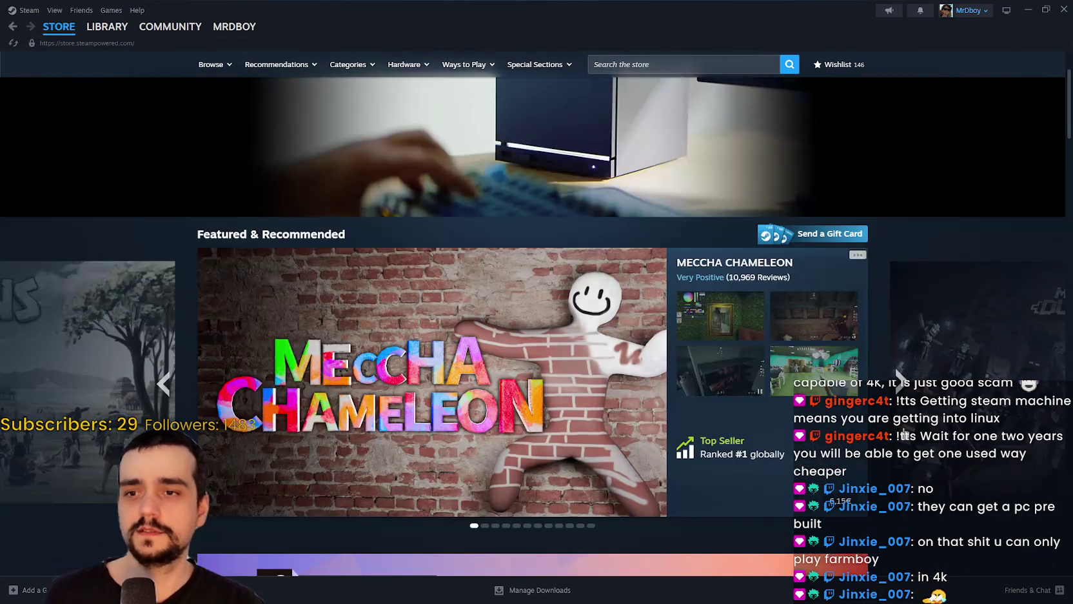
left_click(903, 394)
left_click(903, 391)
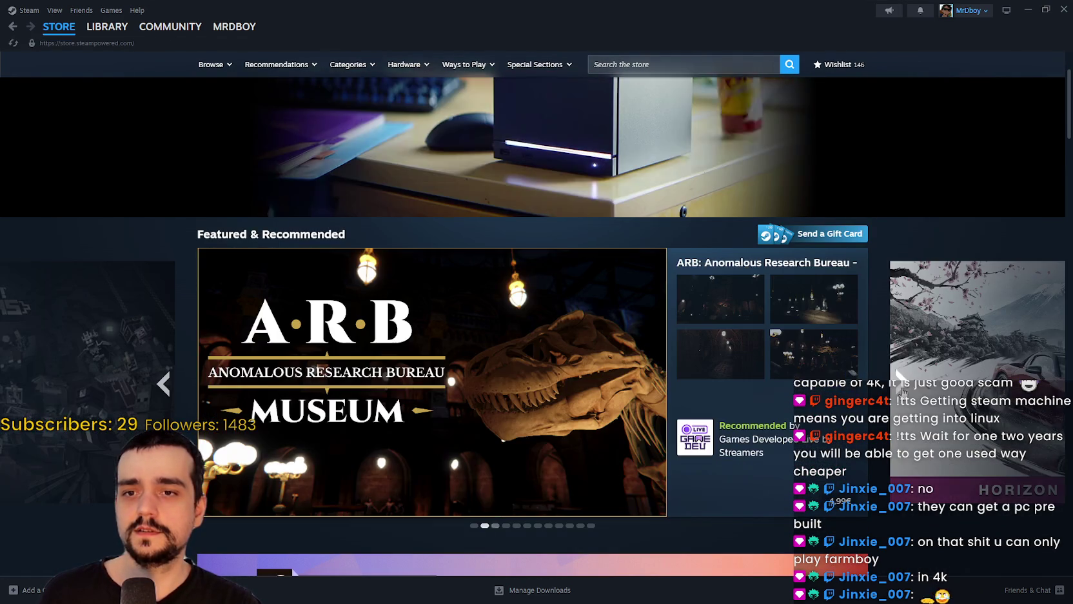
left_click(903, 391)
left_click(903, 391)
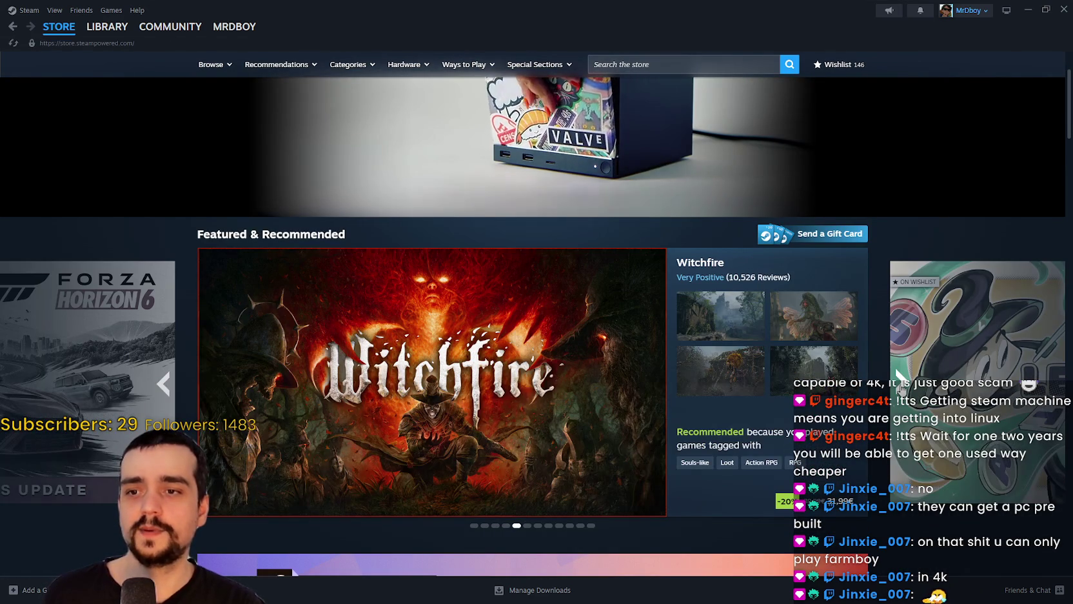
left_click(902, 389)
left_click(902, 389)
left_click(902, 389)
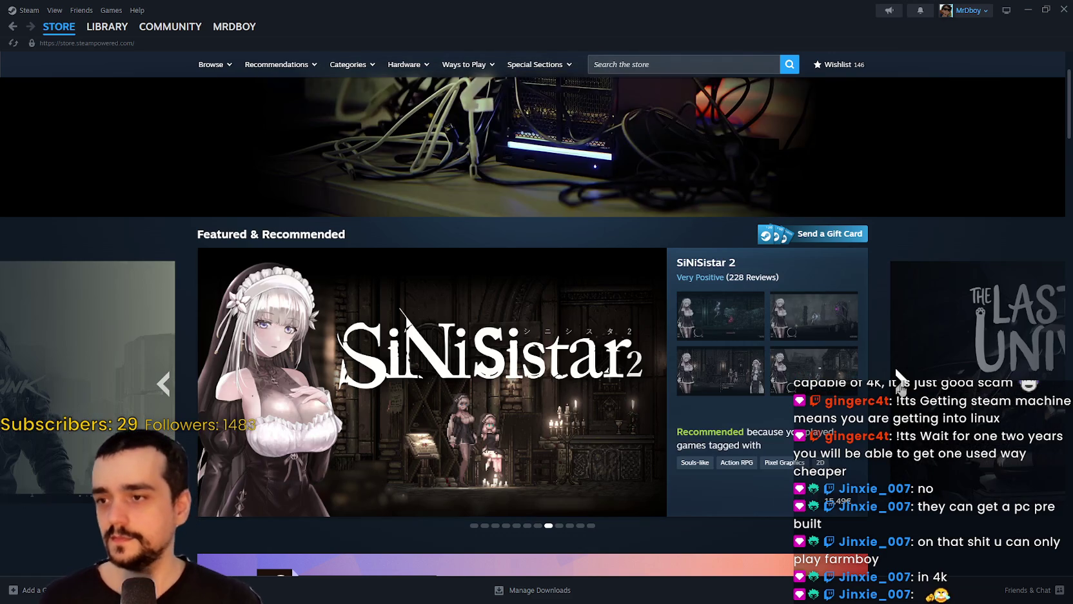
left_click(902, 389)
mouse_move(819, 323)
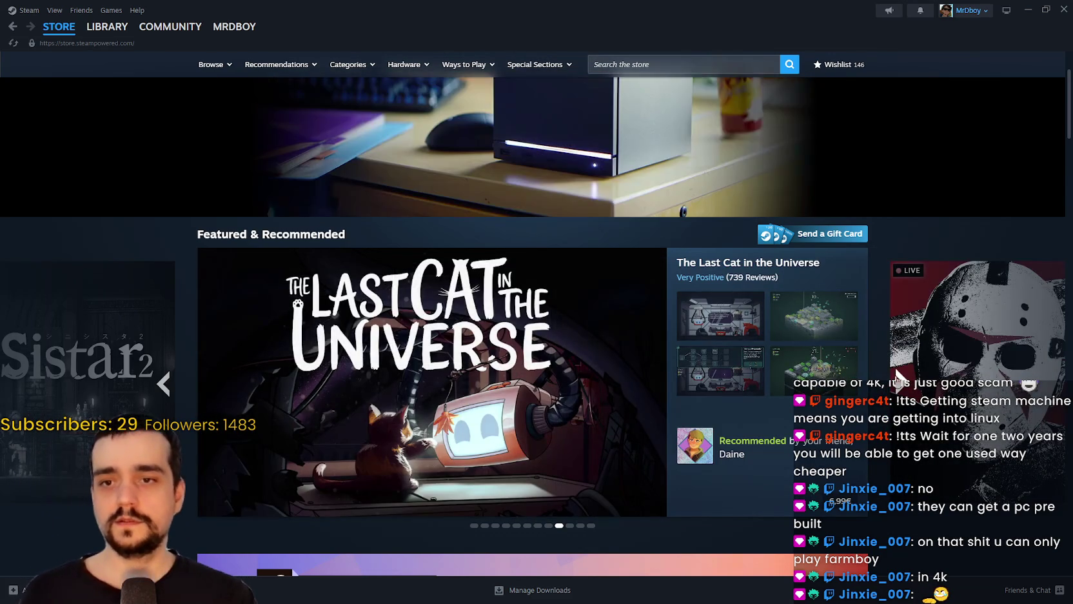
left_click(901, 380)
- Page through the discount deals and around back to the first page
scroll(540, 382, "down", 8)
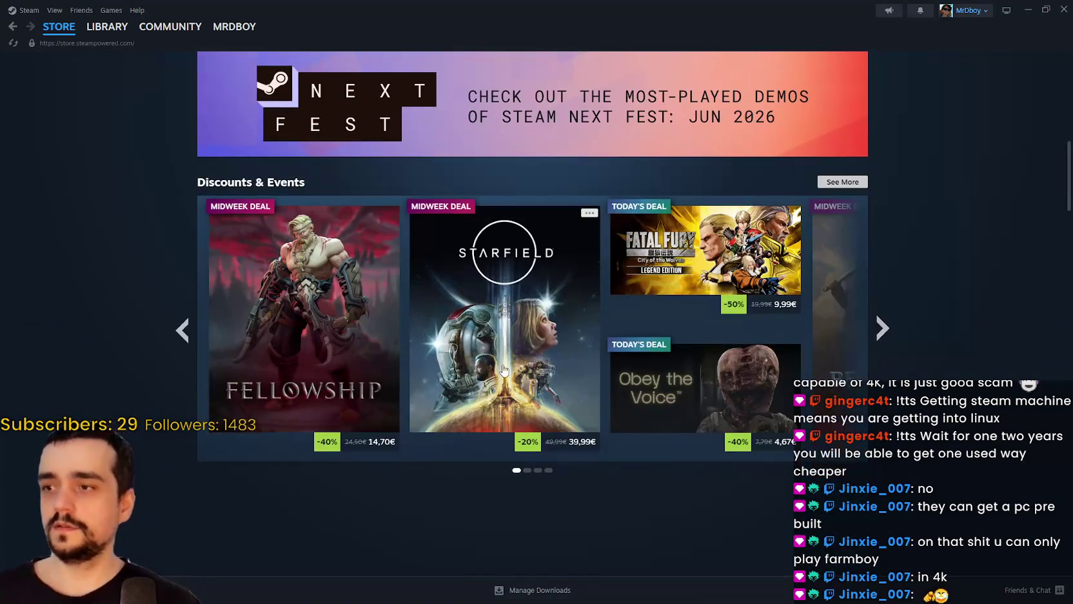
left_click(881, 328)
left_click(881, 328)
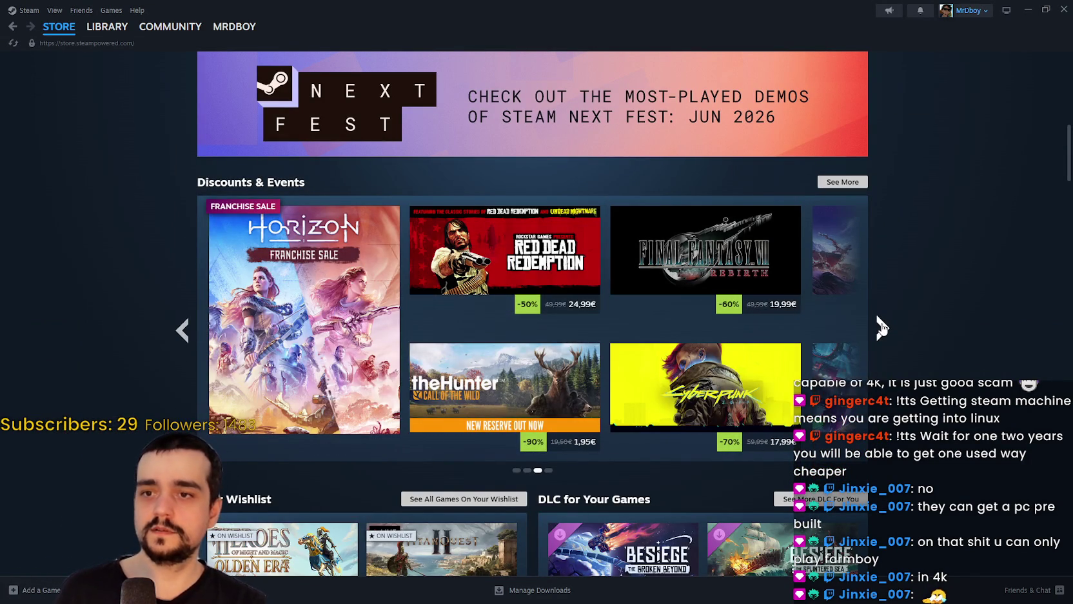
left_click(881, 328)
left_click(882, 328)
- Browse further down the store front's sections
scroll(884, 332, "down", 5)
scroll(885, 332, "down", 4)
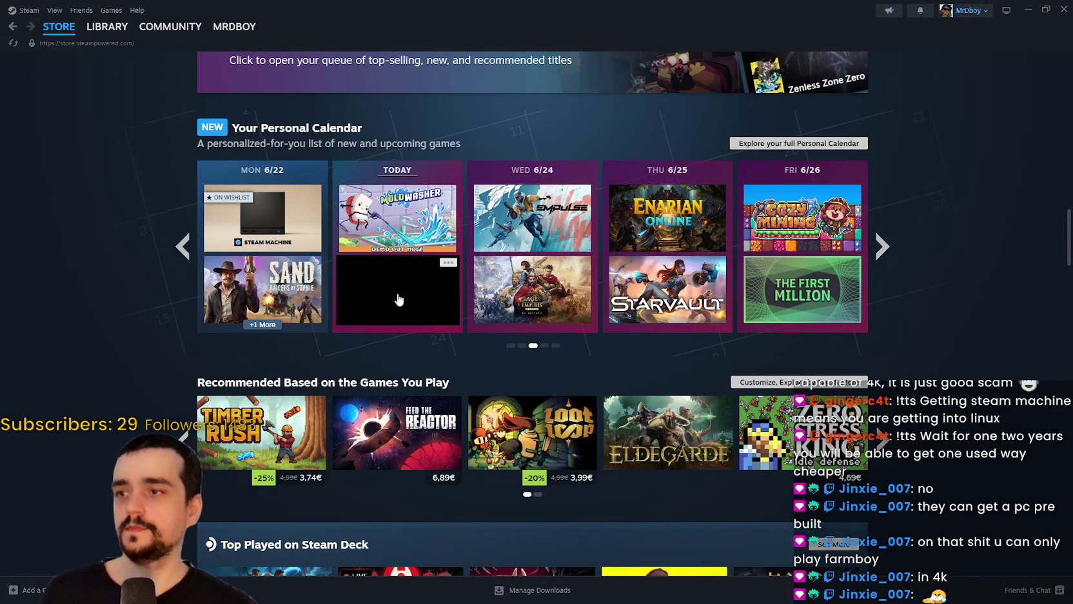
mouse_move(412, 295)
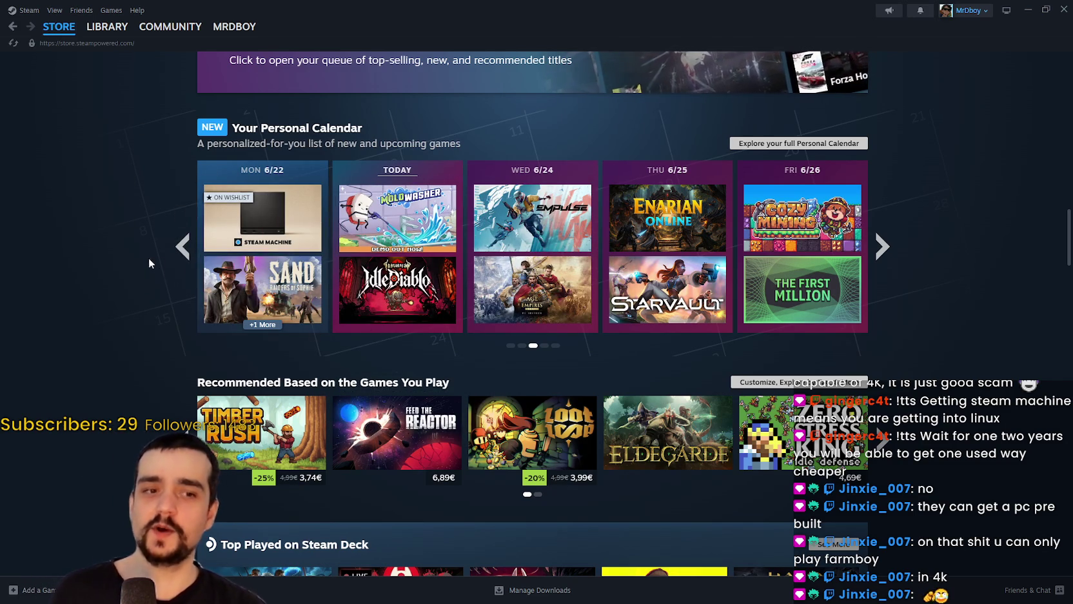
scroll(245, 262, "up", 15)
scroll(246, 261, "up", 10)
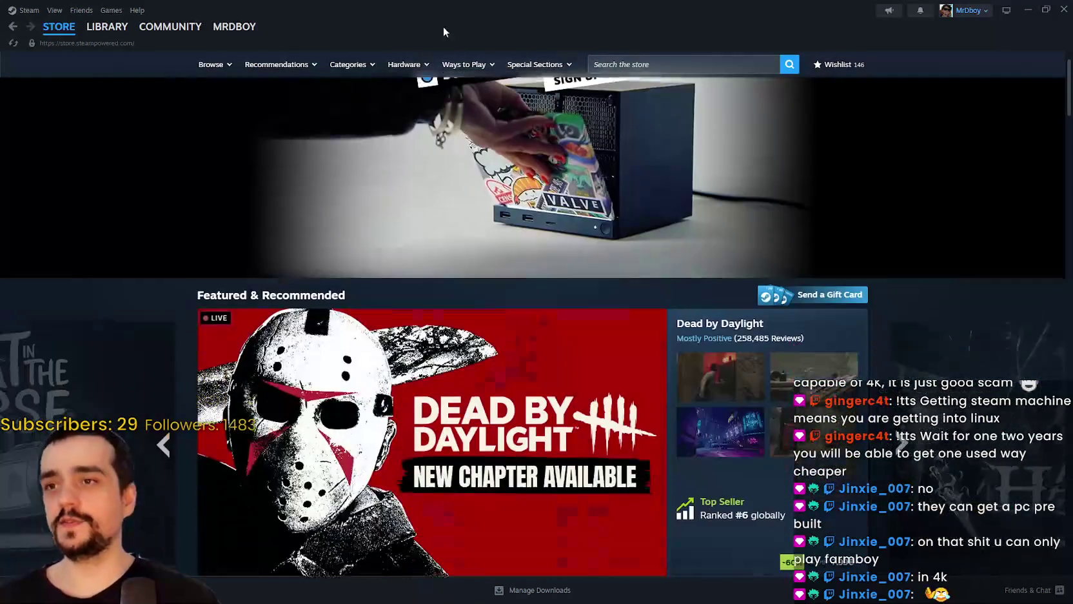
scroll(578, 207, "down", 20)
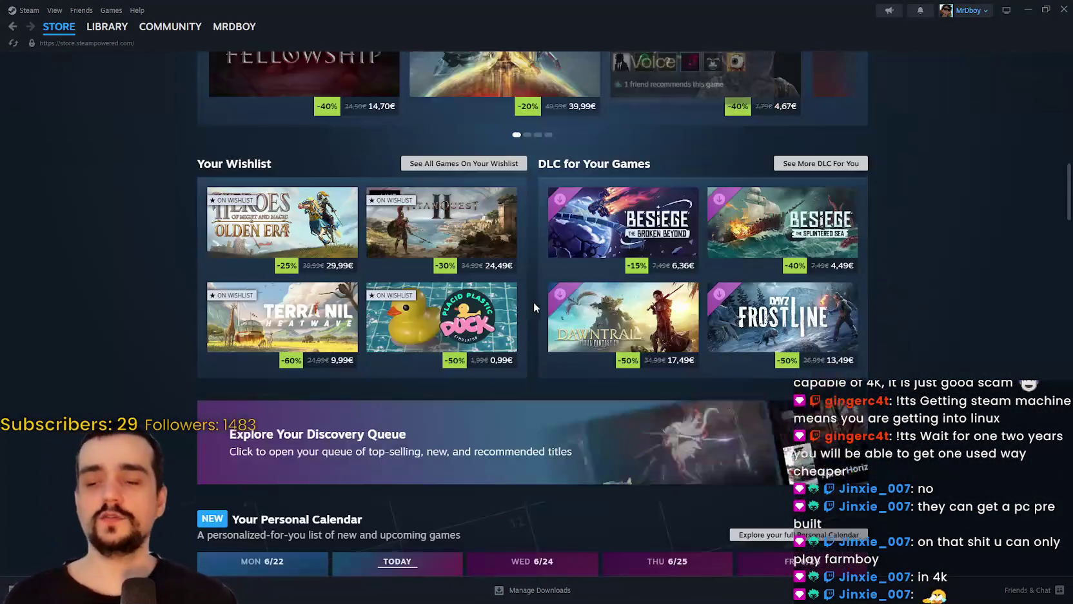
scroll(943, 368, "down", 5)
scroll(1026, 241, "up", 3)
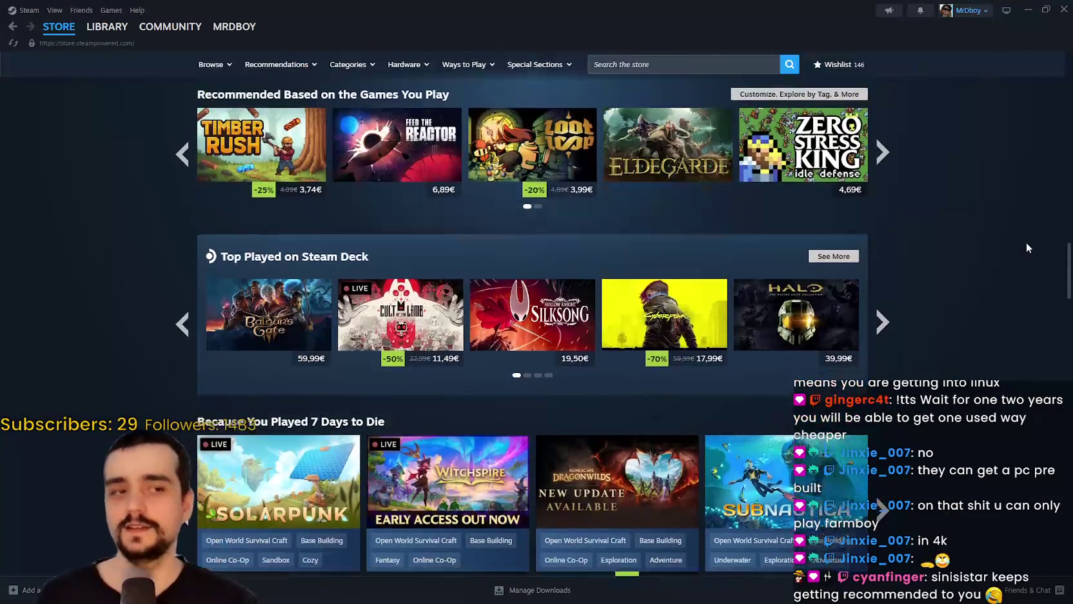
scroll(996, 266, "down", 4)
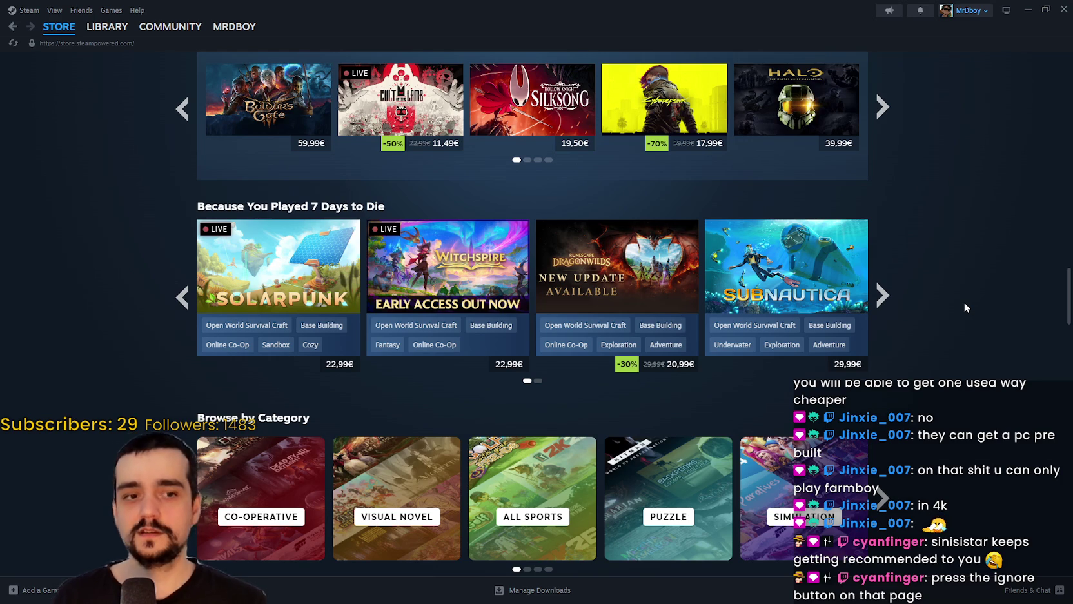
scroll(964, 300, "down", 8)
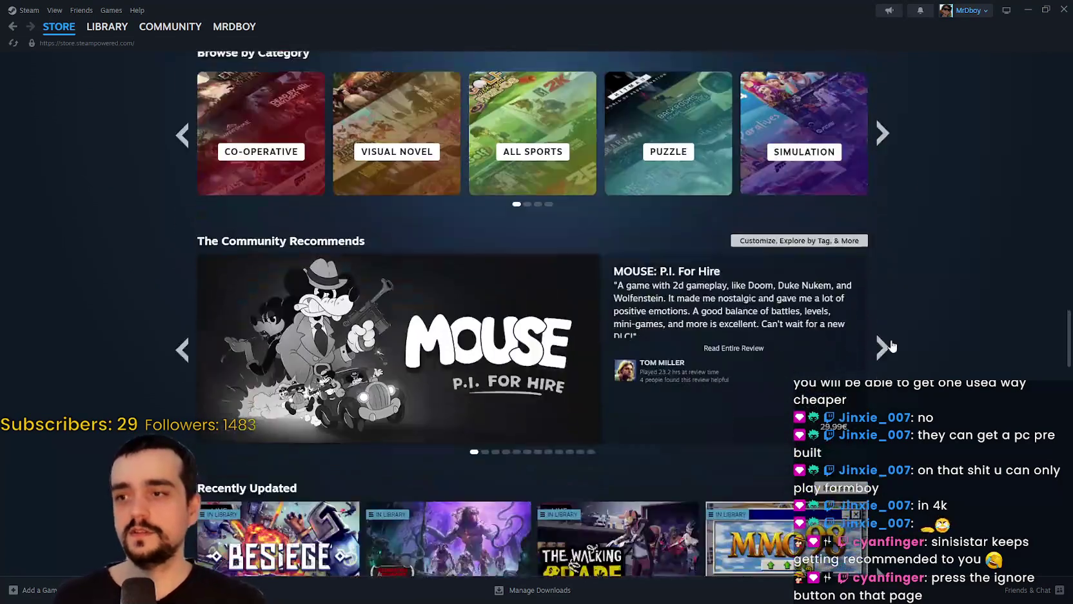
scroll(950, 321, "down", 6)
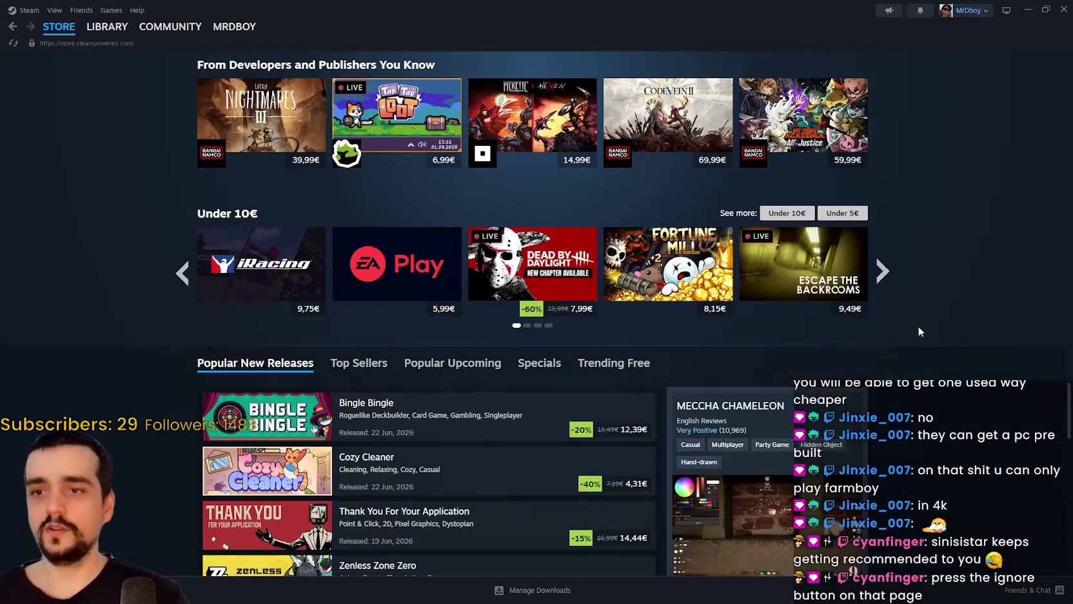
scroll(928, 342, "up", 3)
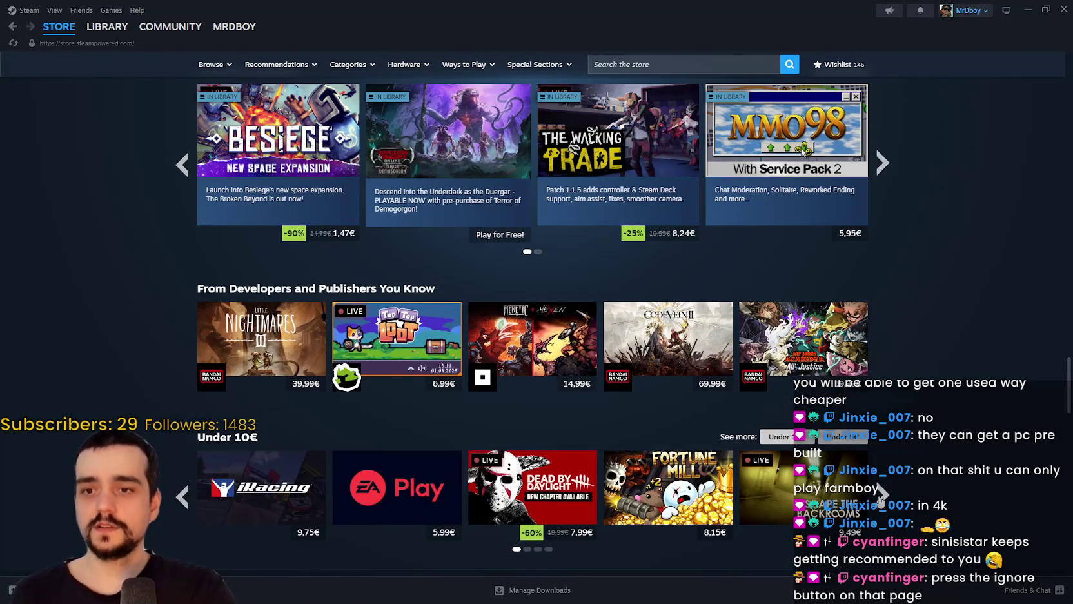
- Show more games in the Under 10€ row, then display the Top Sellers list
left_click(883, 493)
left_click(882, 494)
scroll(569, 338, "down", 6)
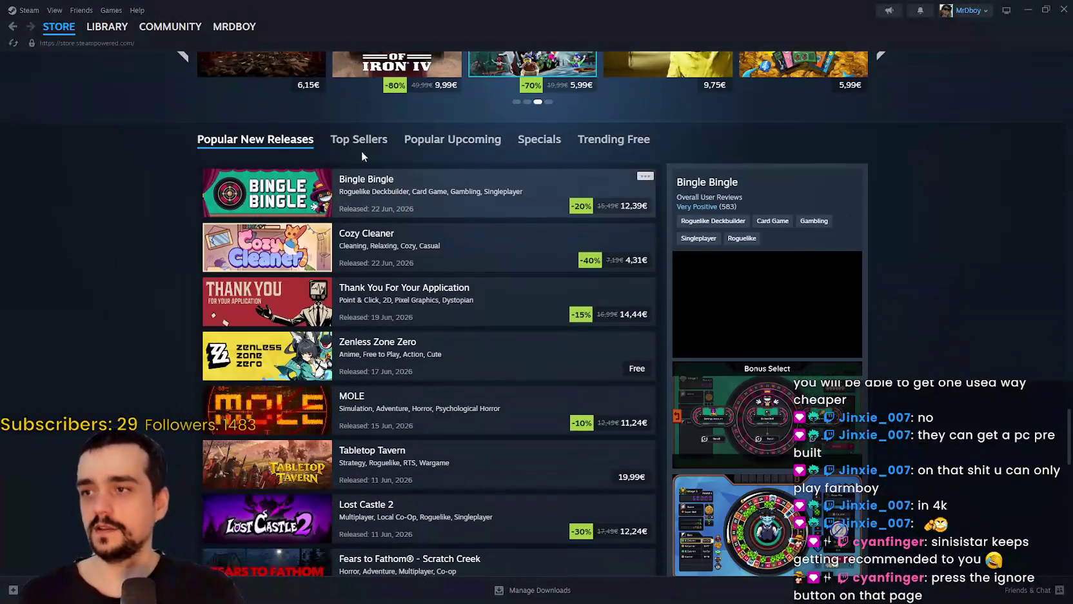
left_click(359, 140)
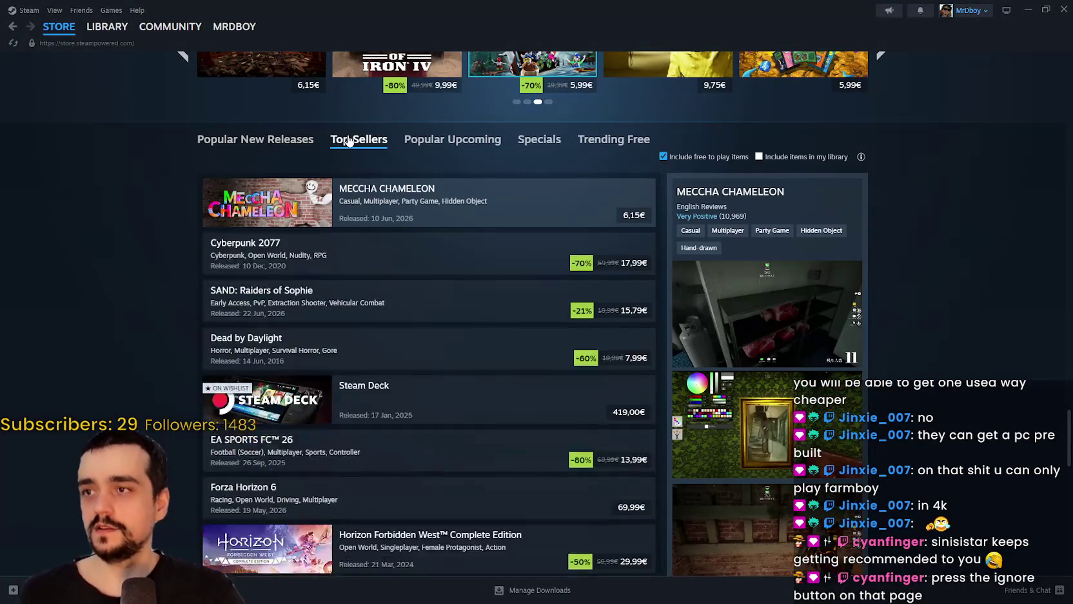
- Look through the Popular Upcoming games list
left_click(494, 151)
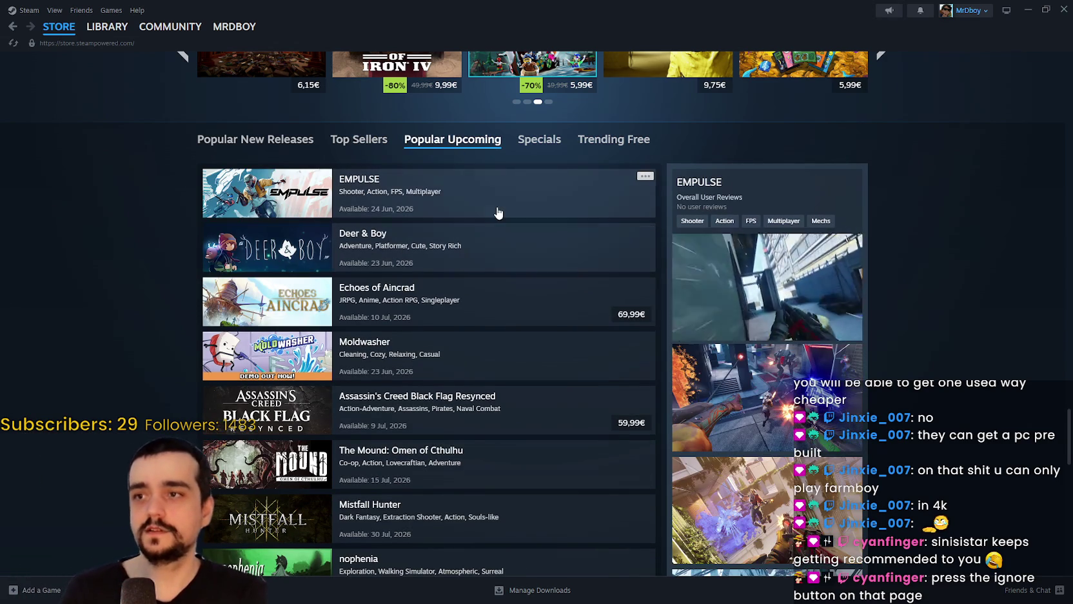
scroll(520, 287, "down", 1)
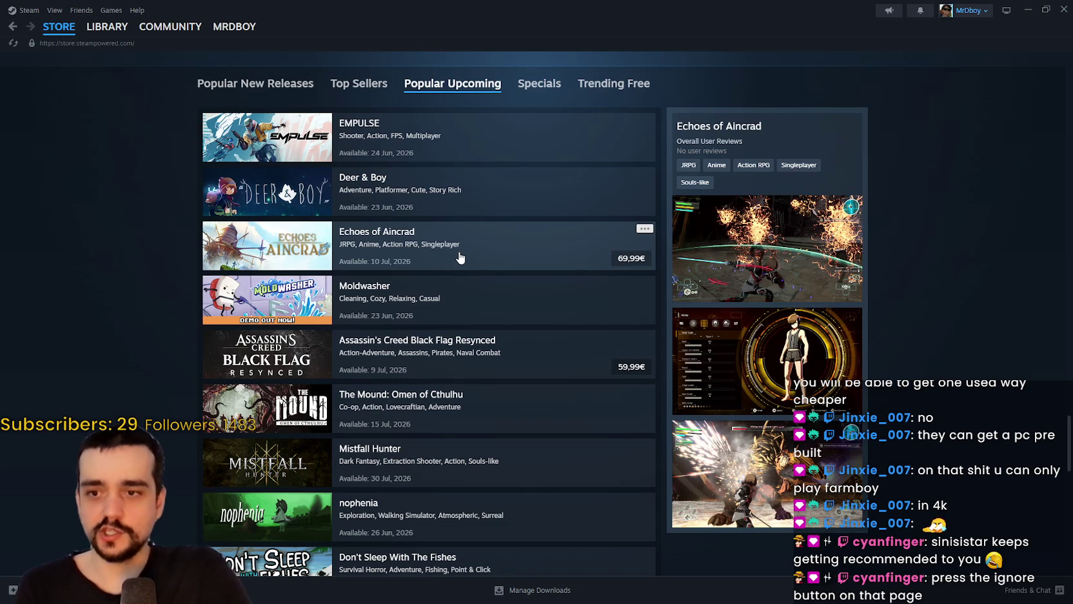
scroll(417, 477, "down", 3)
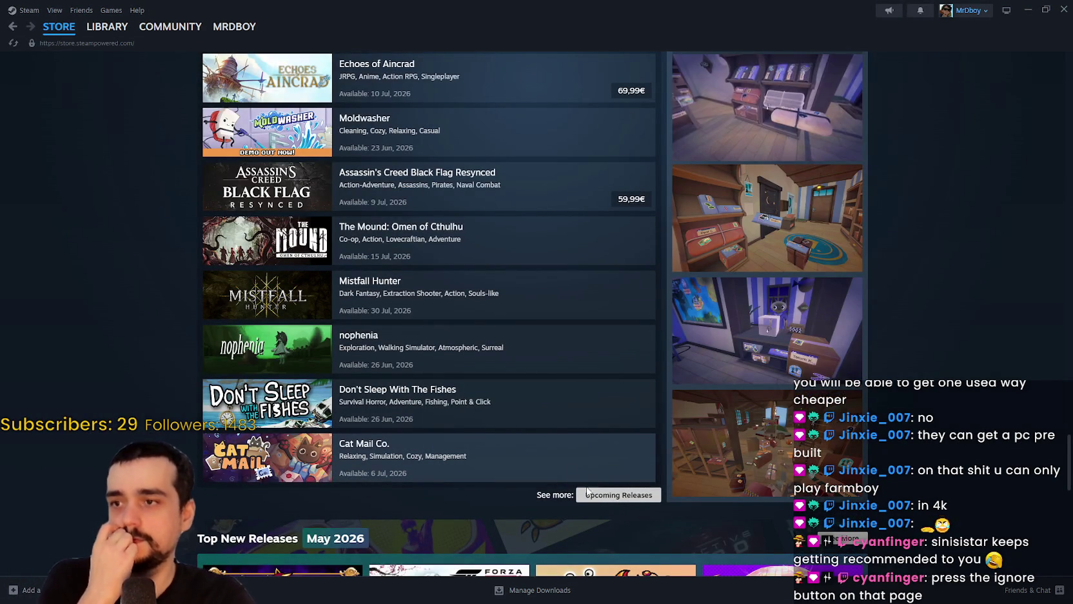
scroll(529, 407, "up", 3)
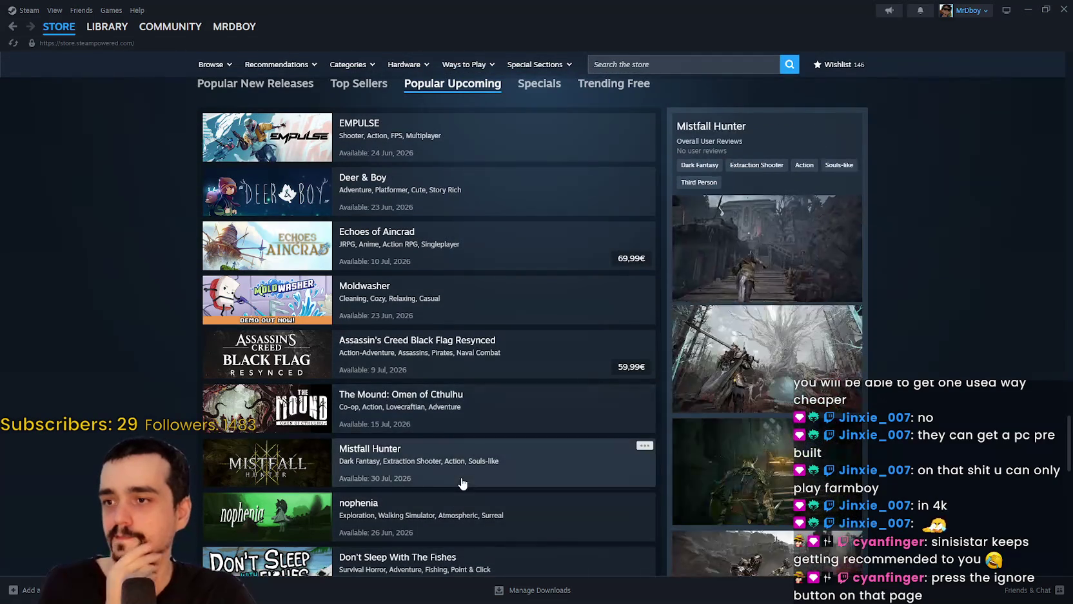
scroll(459, 474, "up", 3)
- Return to Top Sellers, scroll to the footer, then back up to the Next Fest banner
left_click(359, 250)
scroll(814, 375, "down", 1)
scroll(814, 375, "down", 9)
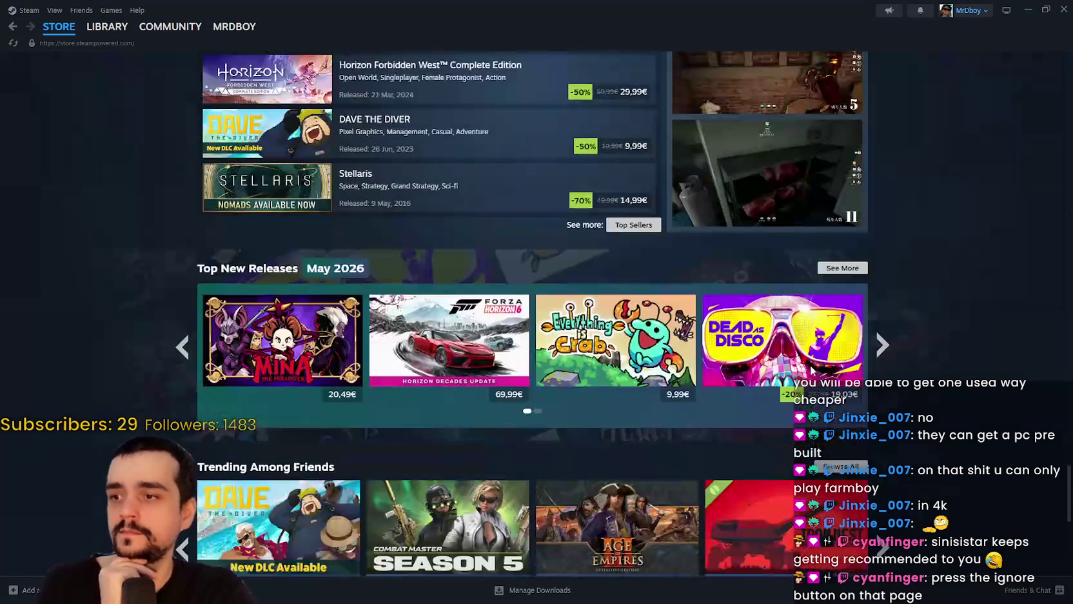
scroll(812, 372, "down", 6)
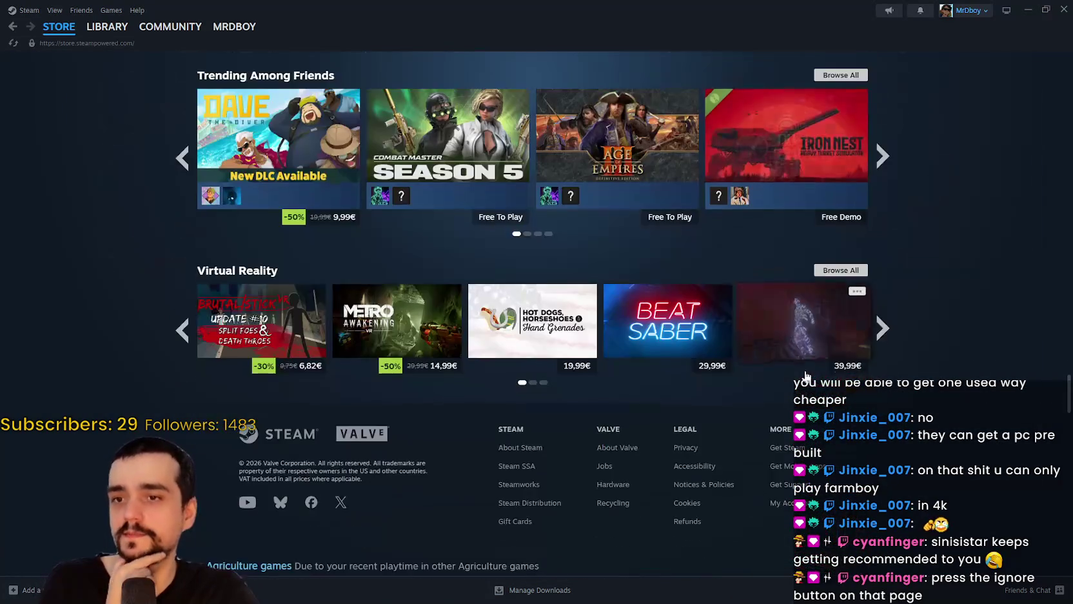
mouse_move(1069, 393)
left_mouse_down()
mouse_move(1069, 71)
mouse_move(1069, 123)
left_mouse_up()
left_click(785, 153)
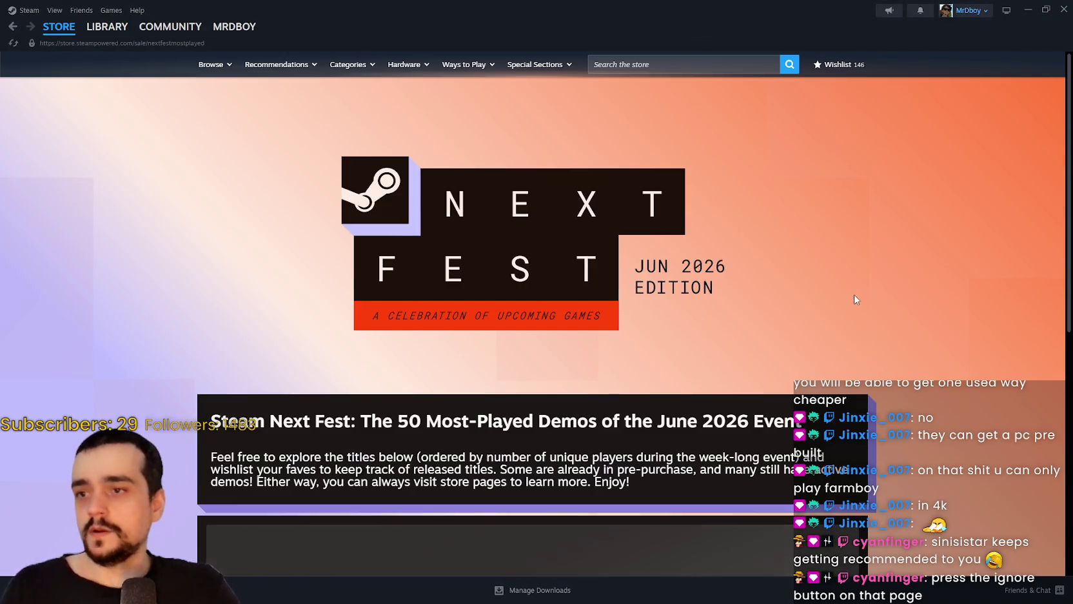
scroll(851, 297, "down", 3)
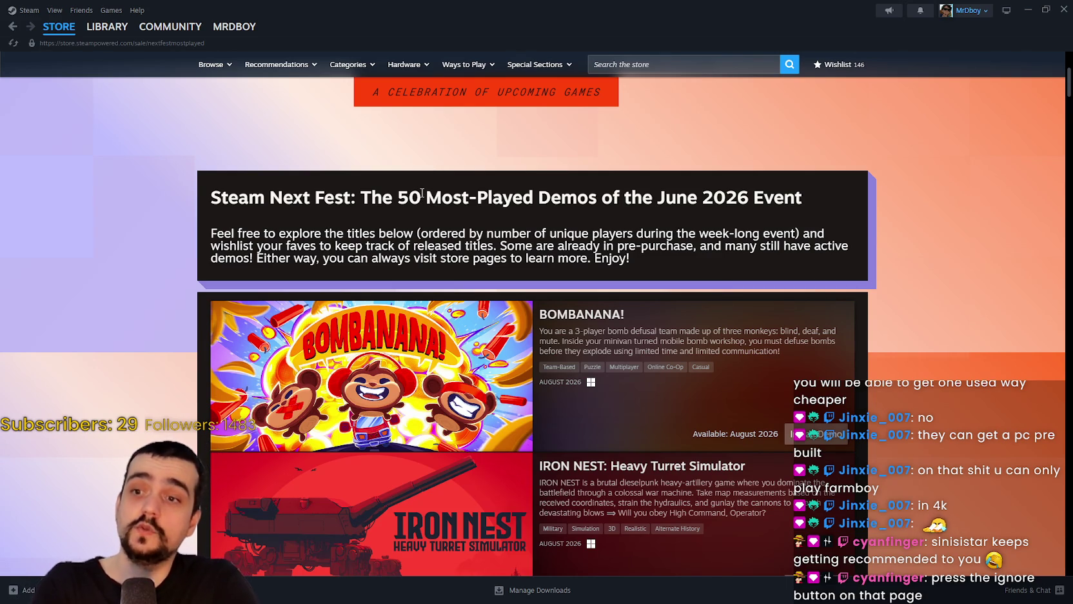
scroll(421, 213, "down", 2)
mouse_move(407, 275)
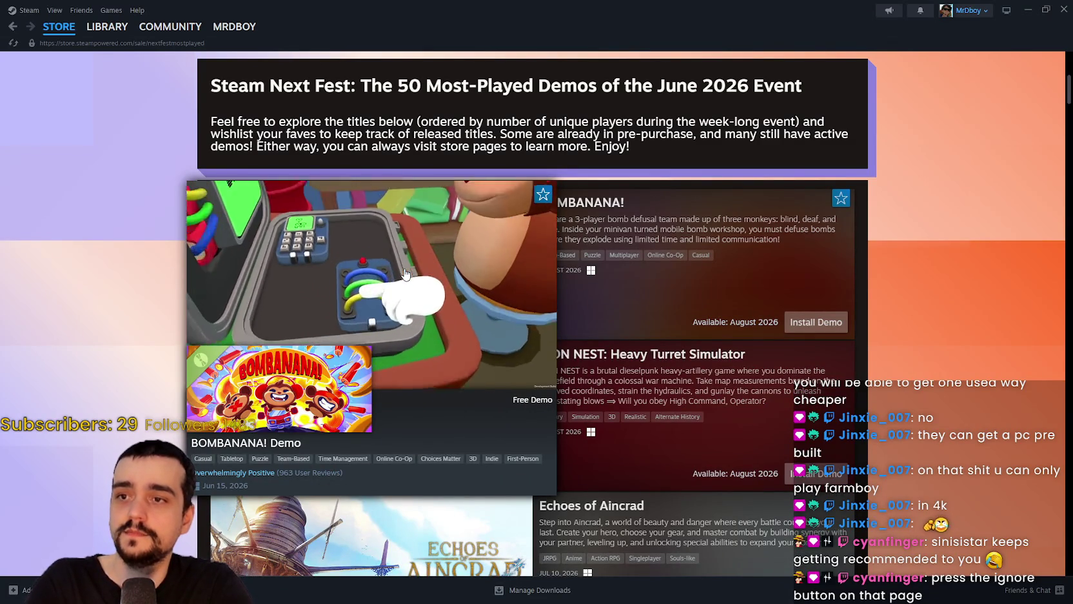
scroll(454, 296, "down", 2)
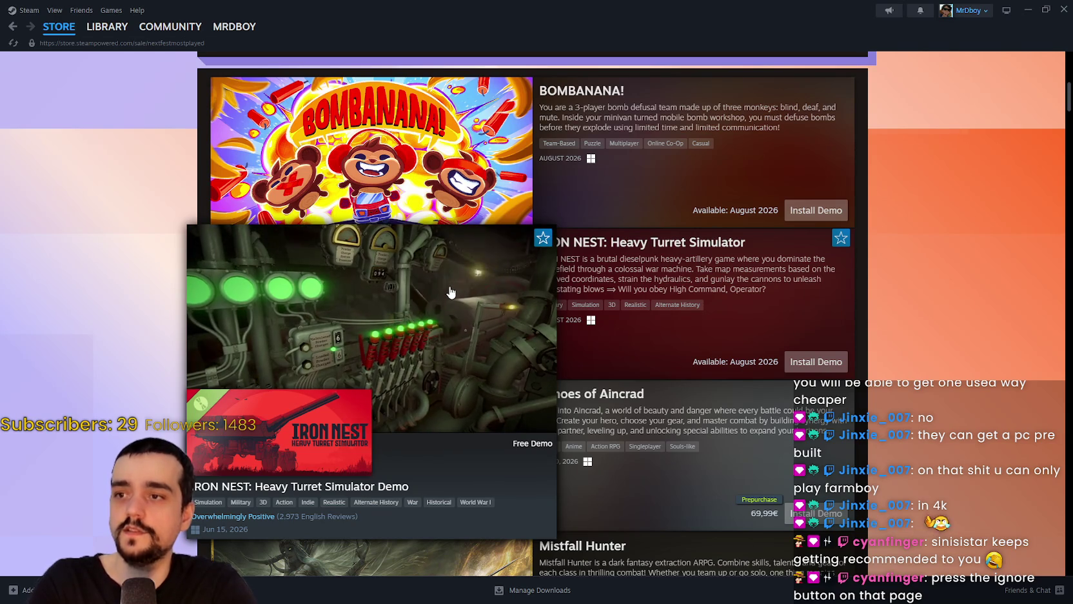
scroll(444, 317, "down", 1)
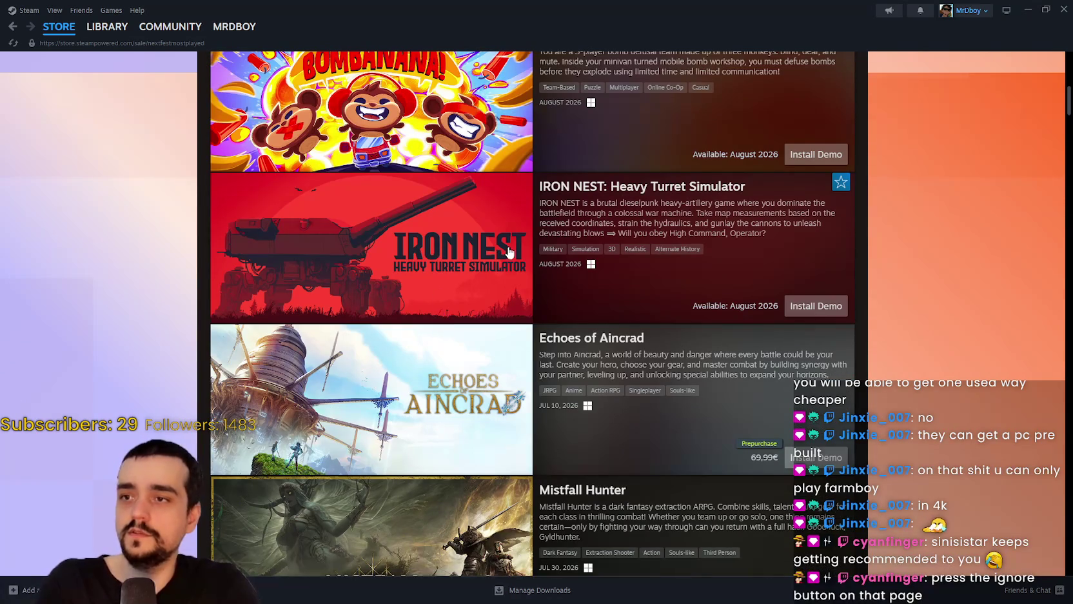
mouse_move(452, 258)
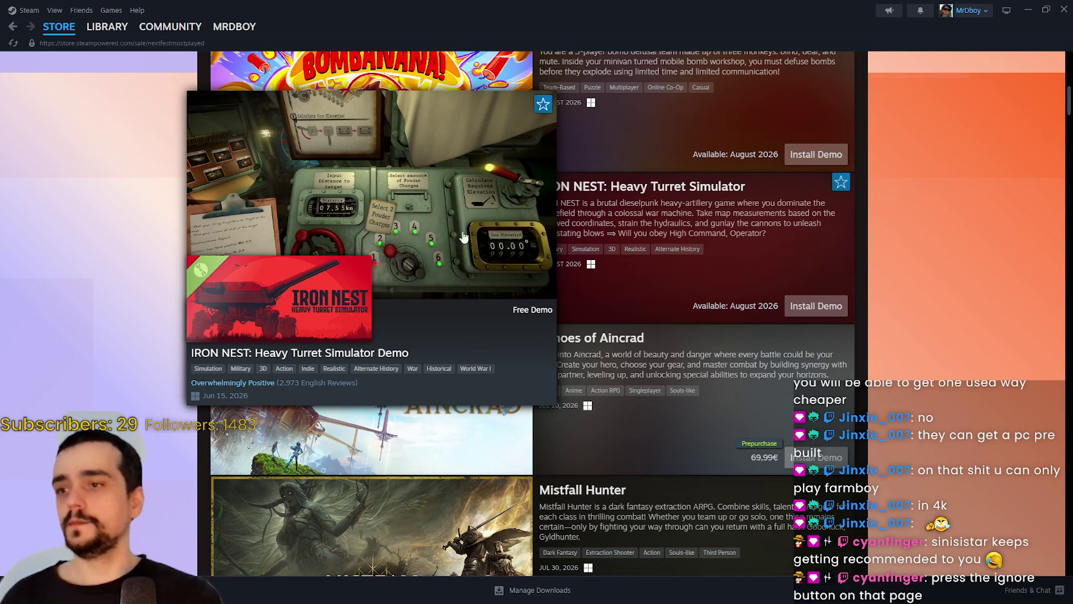
scroll(611, 405, "down", 3)
scroll(416, 251, "up", 1)
mouse_move(416, 251)
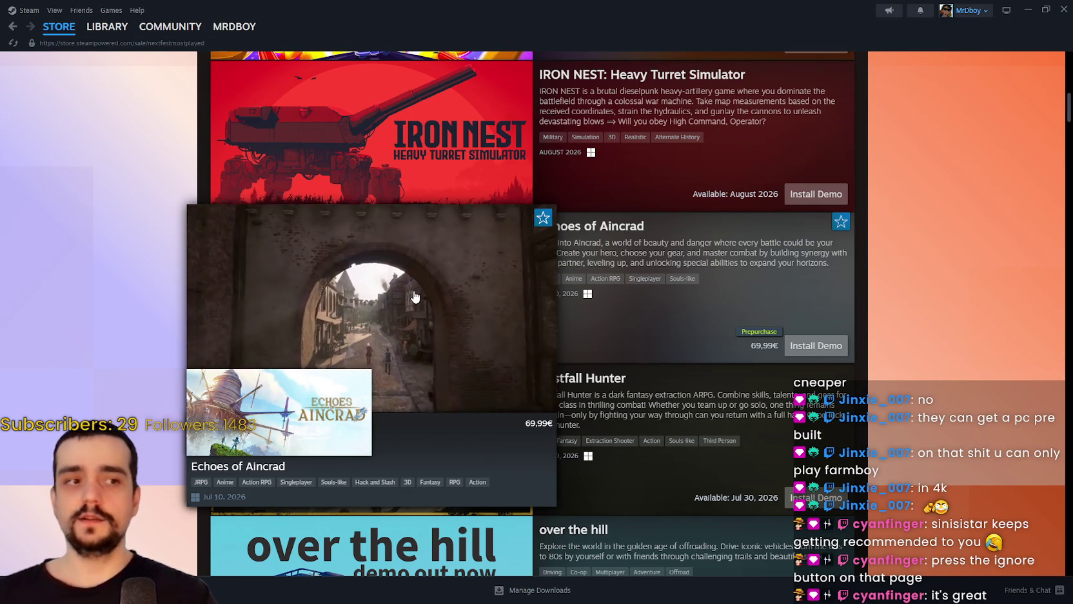
scroll(583, 292, "down", 2)
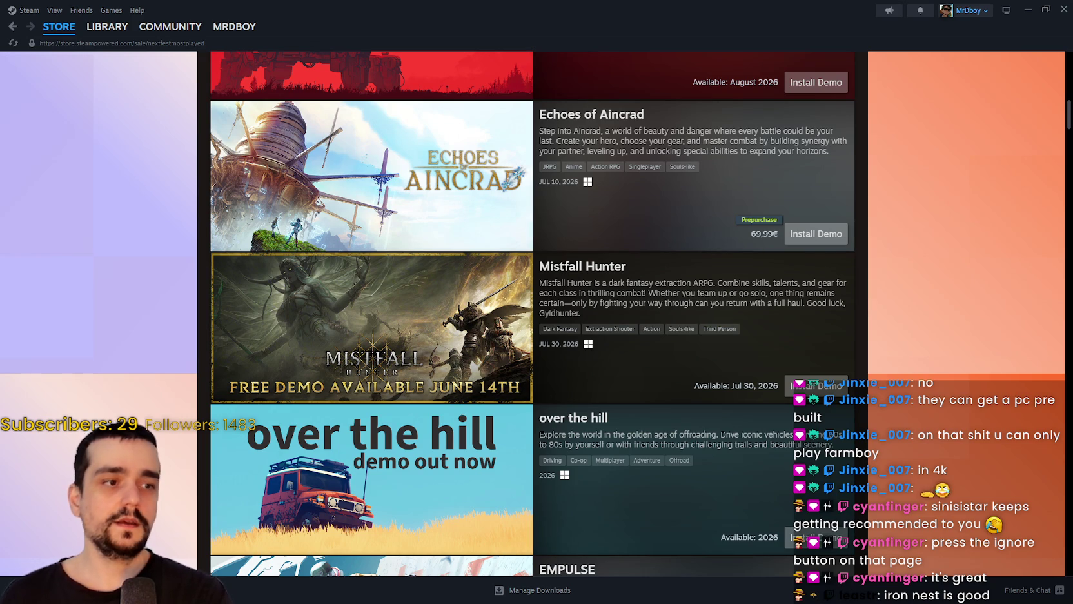
mouse_move(455, 293)
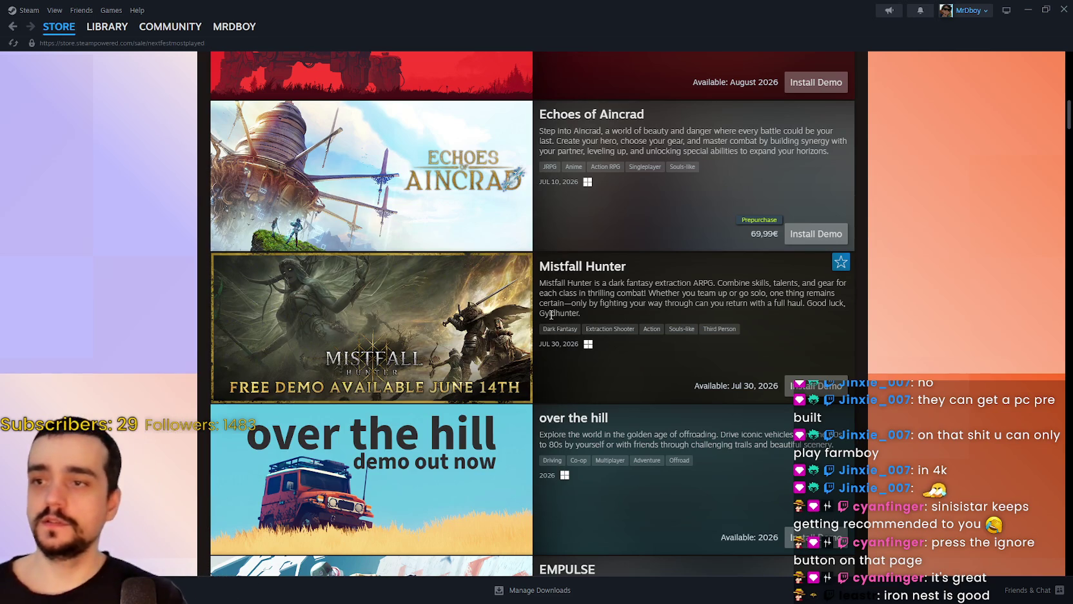
scroll(584, 322, "down", 2)
scroll(445, 374, "down", 1)
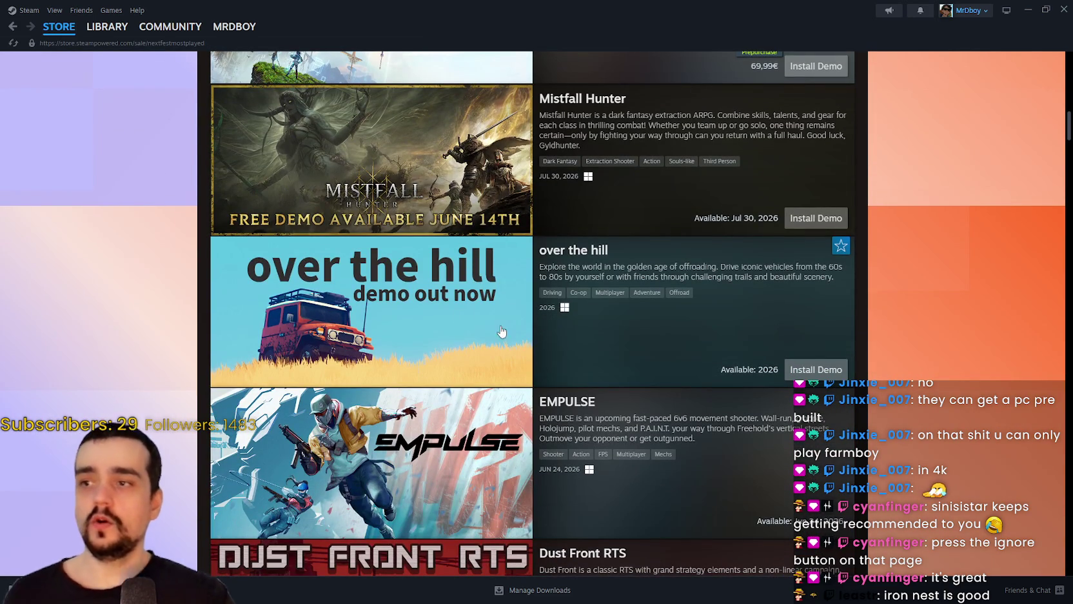
mouse_move(352, 314)
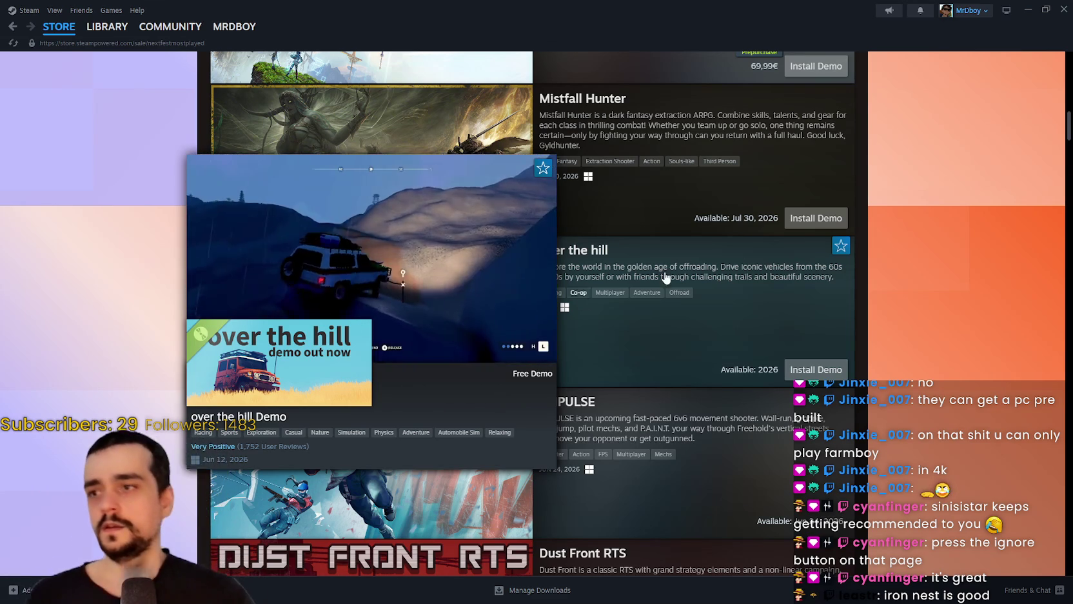
scroll(379, 233, "down", 3)
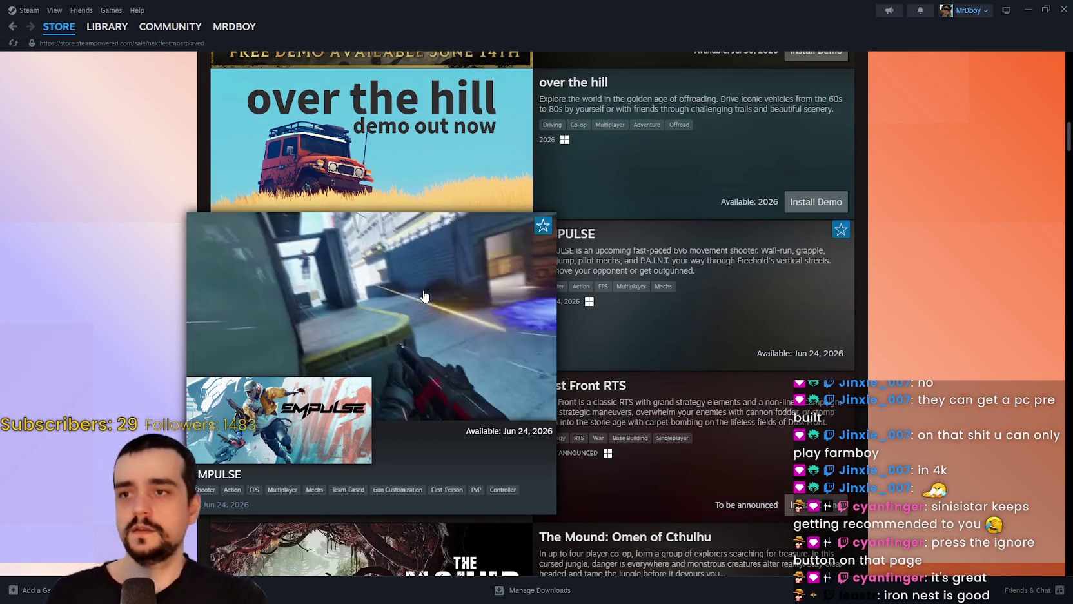
mouse_move(473, 313)
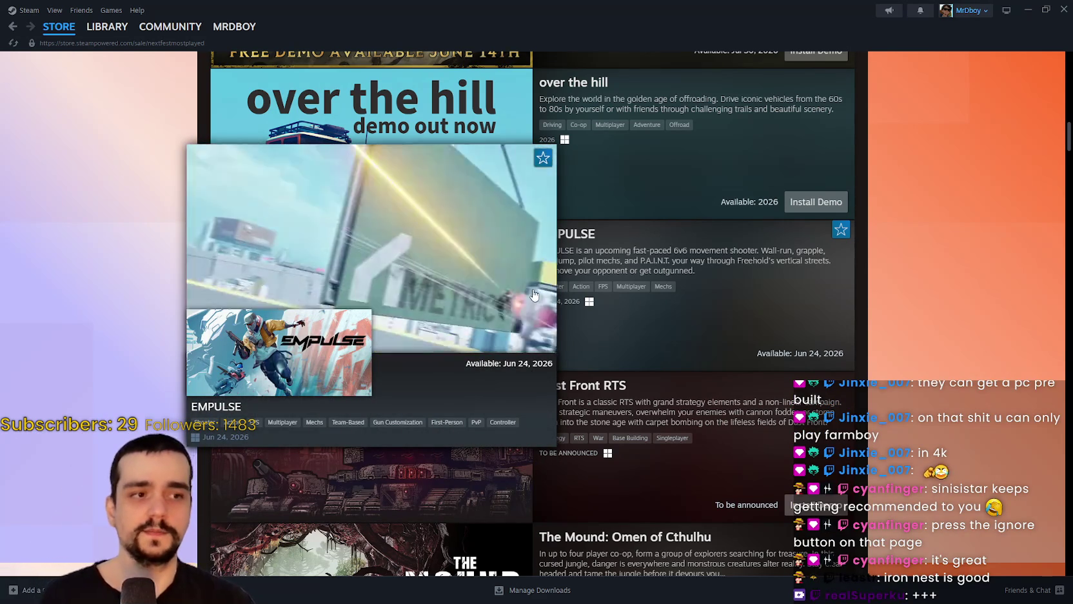
scroll(717, 293, "down", 3)
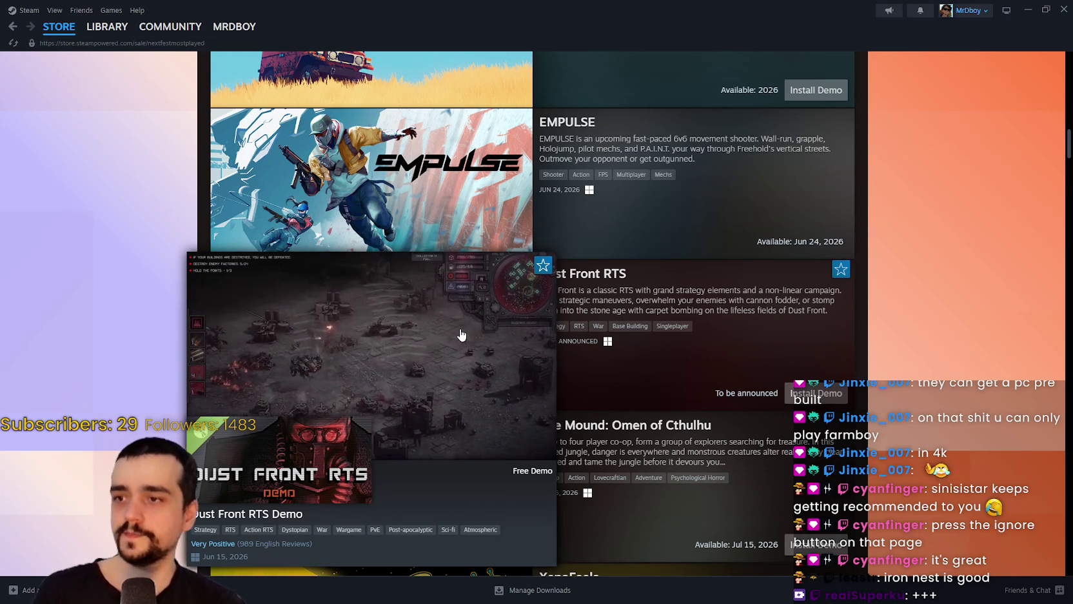
scroll(458, 330, "down", 4)
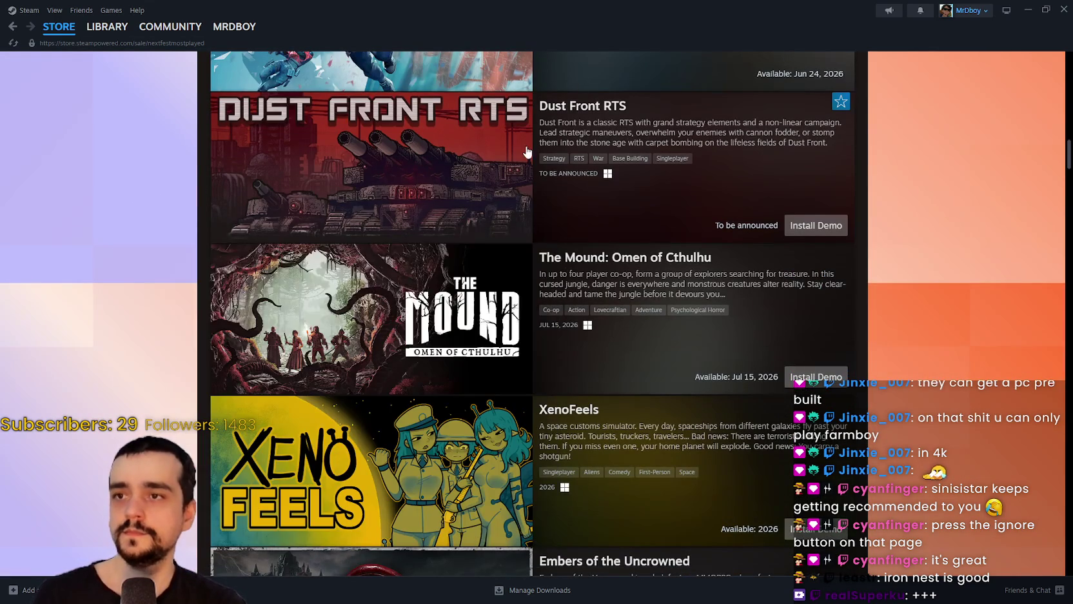
mouse_move(504, 163)
scroll(498, 175, "up", 1)
scroll(493, 194, "up", 1)
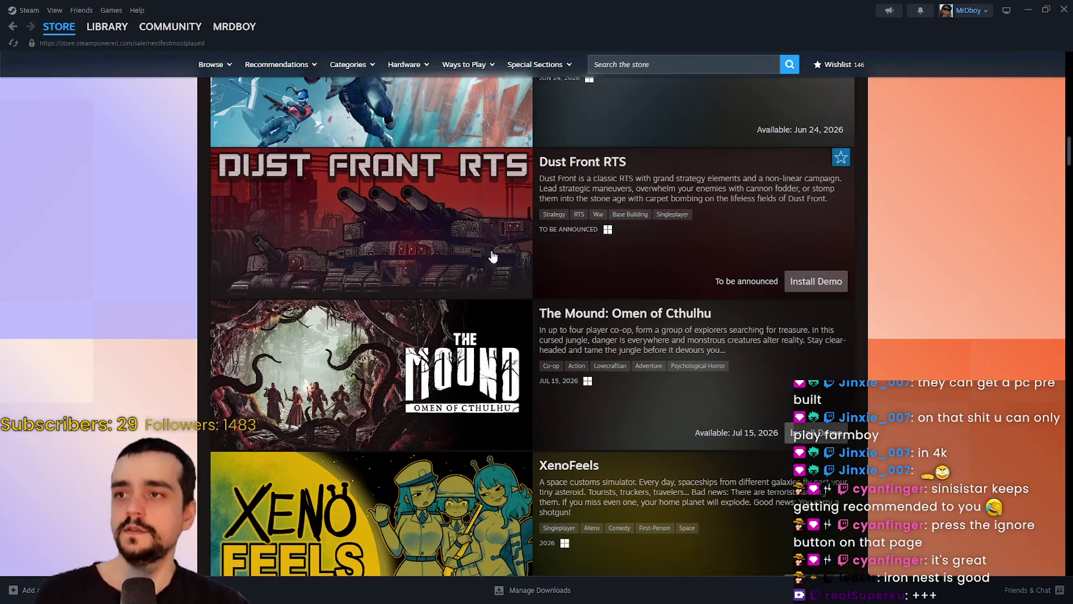
scroll(470, 258, "up", 1)
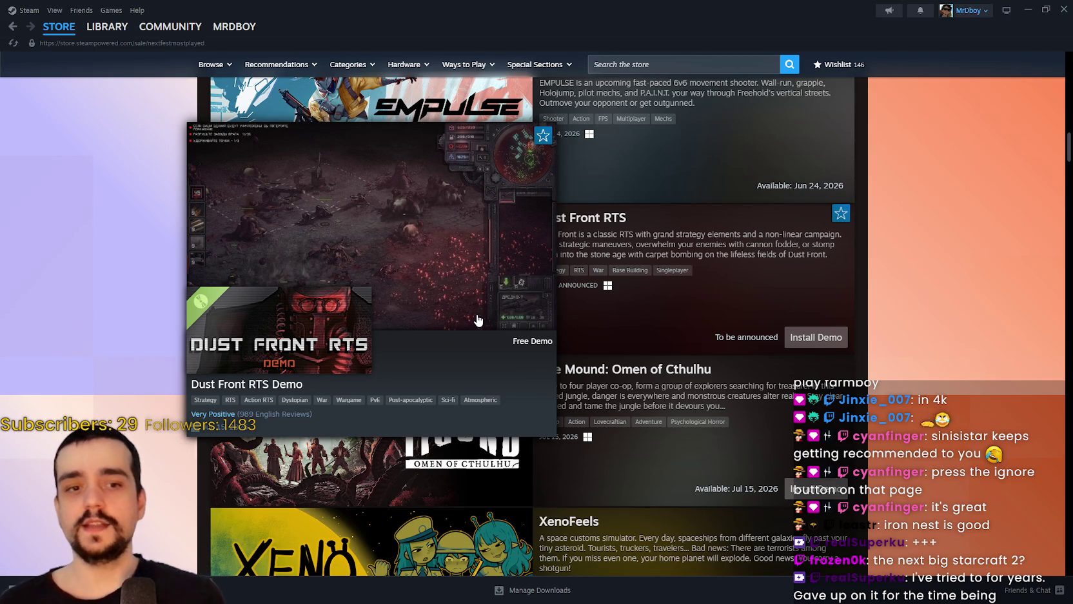
- From the store front, switch to the Top Sellers tab and open its full results page
left_click(59, 26)
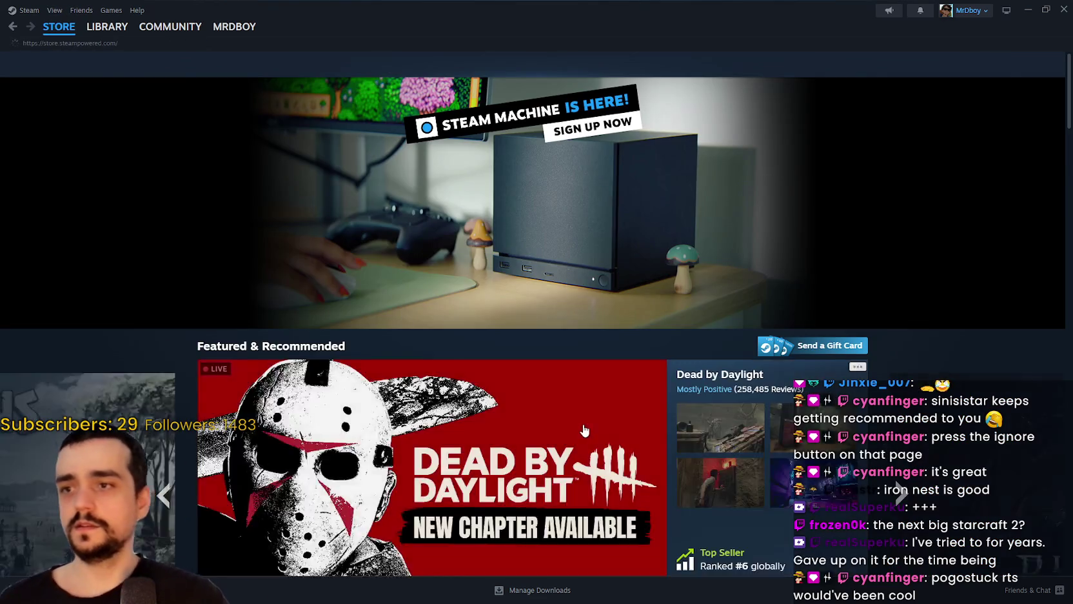
scroll(581, 434, "down", 5)
scroll(566, 436, "down", 12)
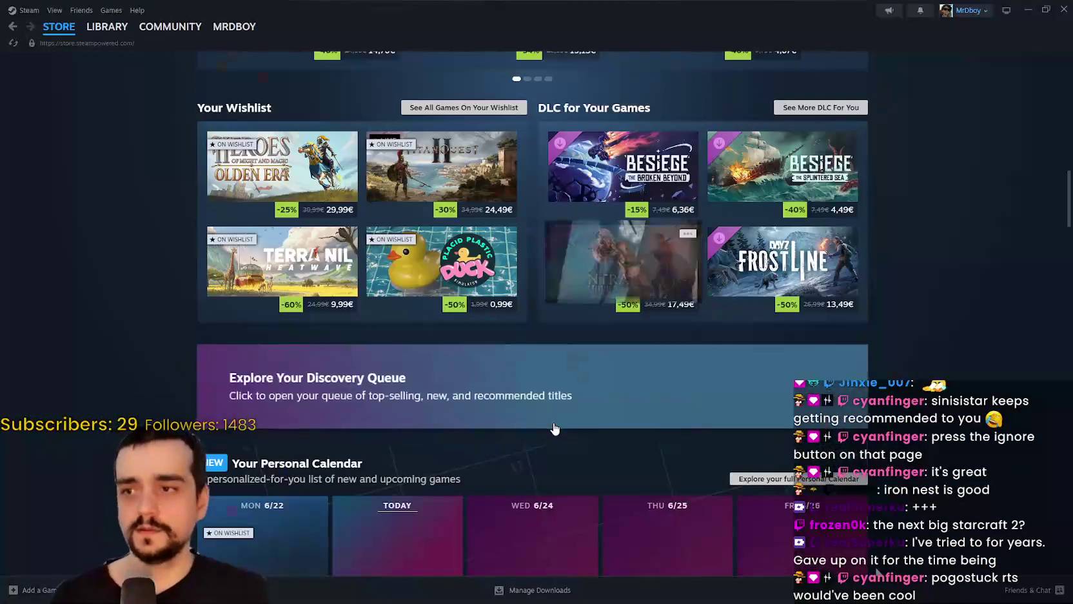
scroll(548, 434, "down", 15)
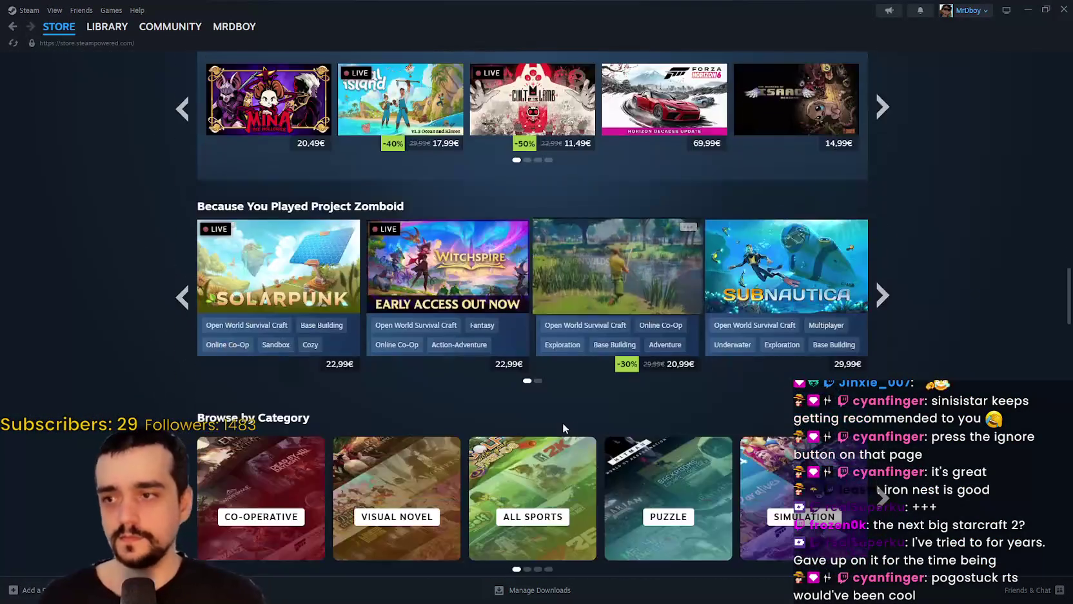
scroll(600, 406, "down", 12)
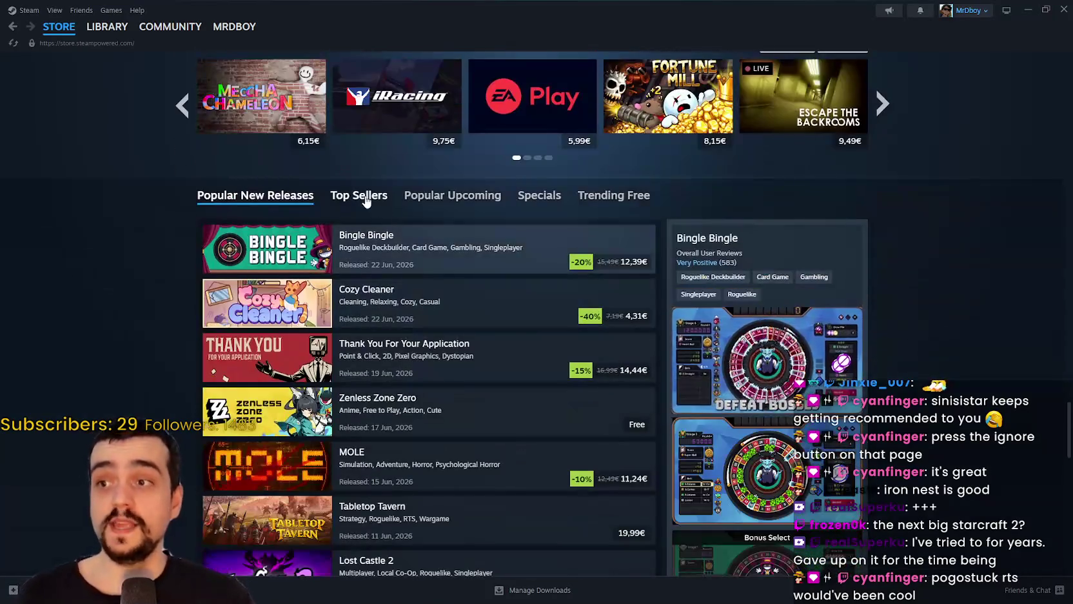
left_click(366, 202)
scroll(642, 398, "down", 6)
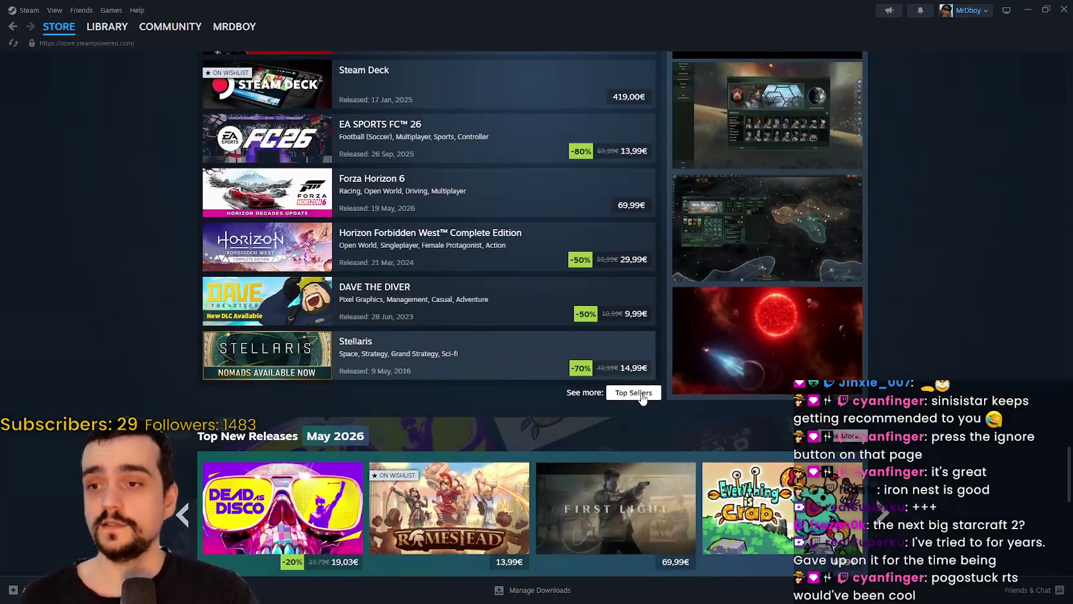
left_click(642, 394)
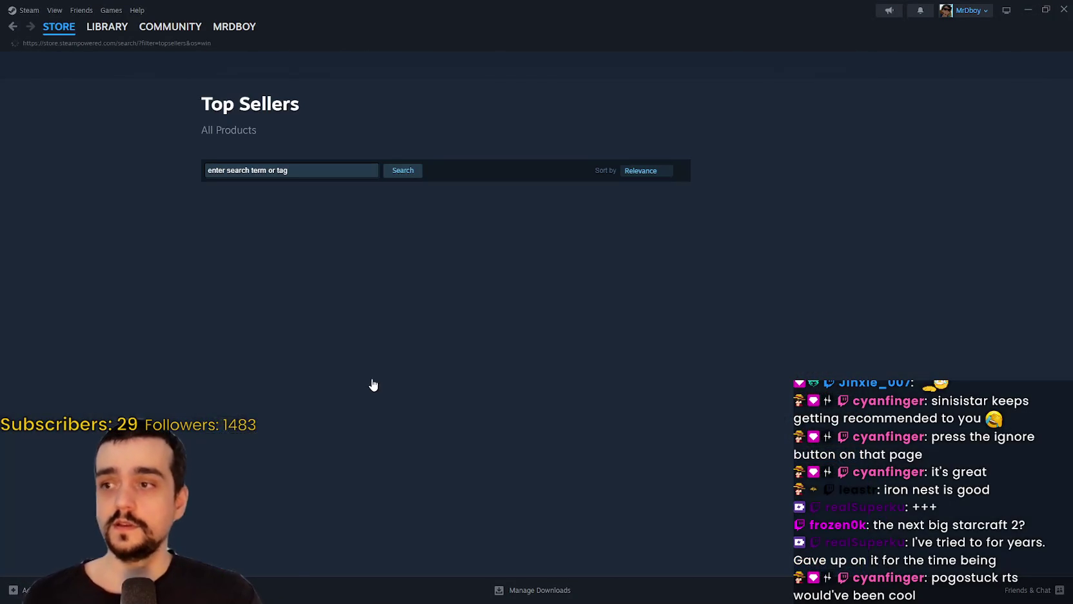
- Scroll the top-sellers results and open the RuneScape: Dragonwilds store page
scroll(390, 373, "down", 2)
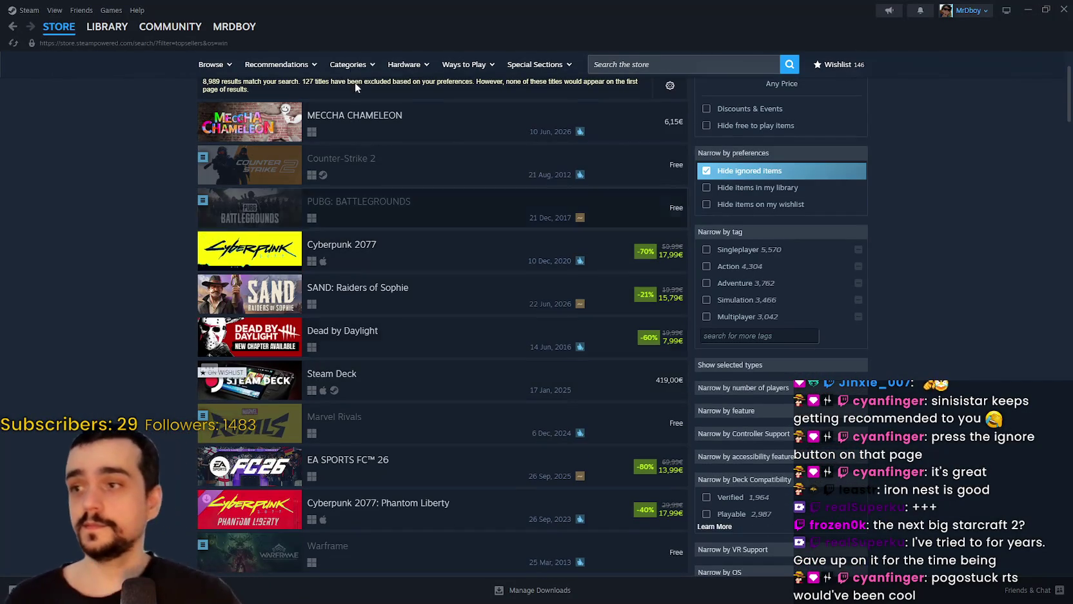
mouse_move(337, 129)
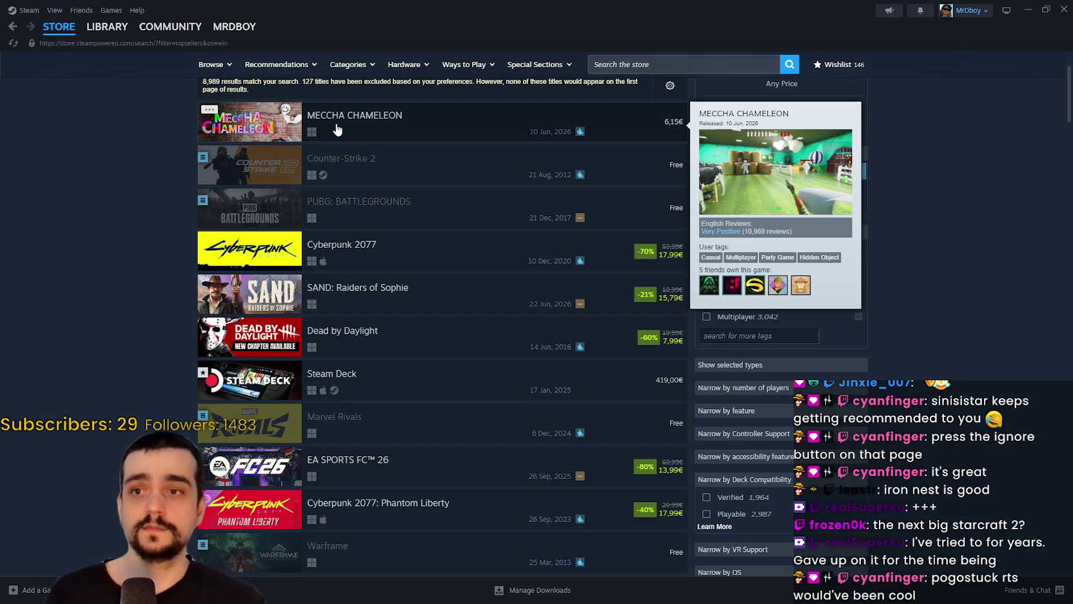
scroll(439, 219, "down", 3)
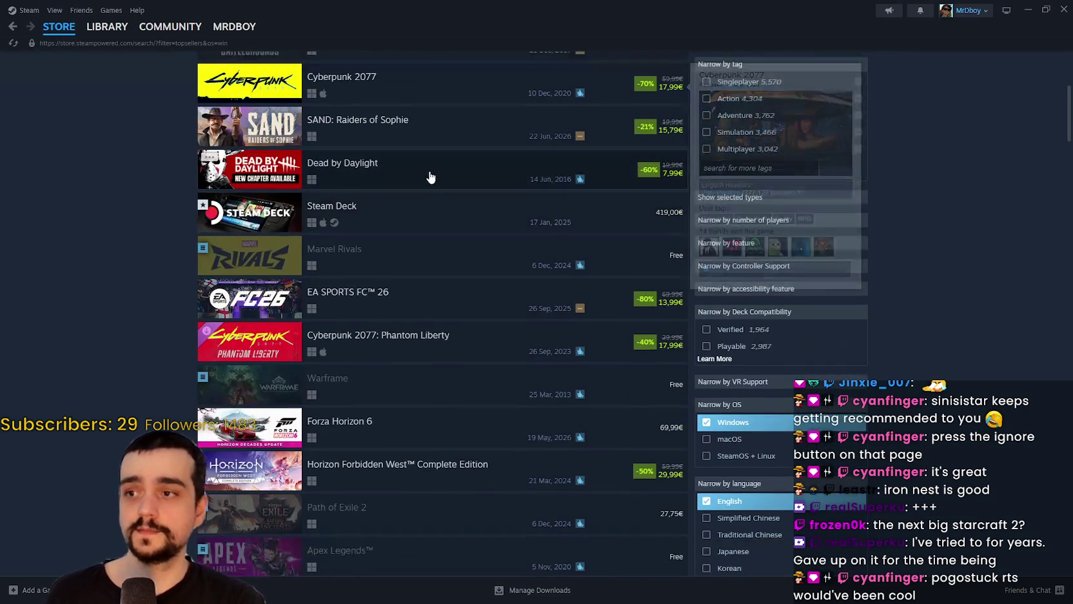
scroll(436, 319, "down", 3)
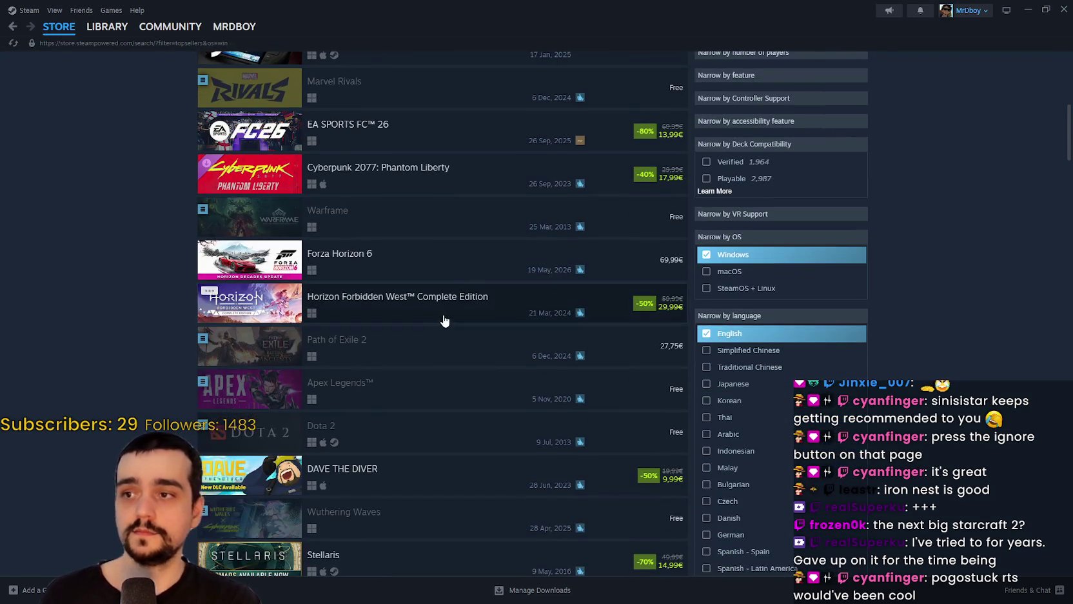
scroll(455, 446, "down", 3)
scroll(460, 446, "down", 4)
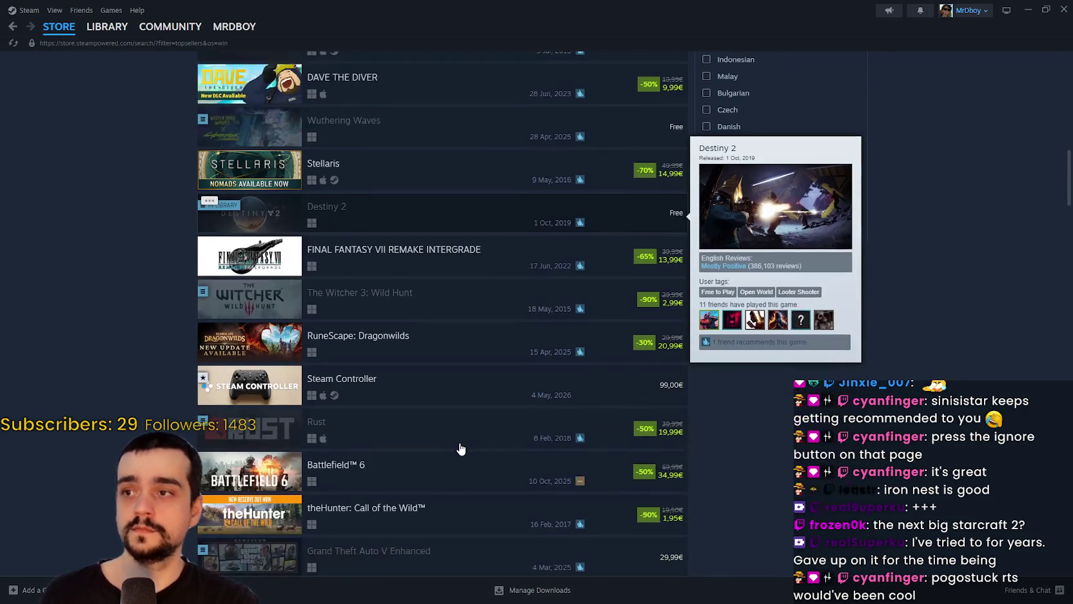
scroll(458, 444, "down", 2)
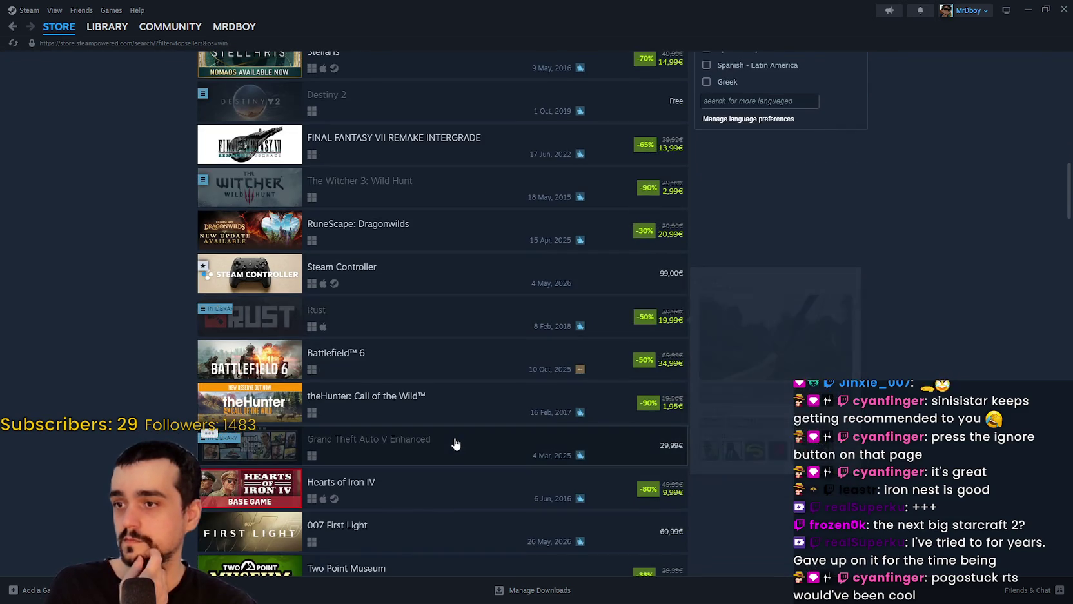
mouse_move(486, 222)
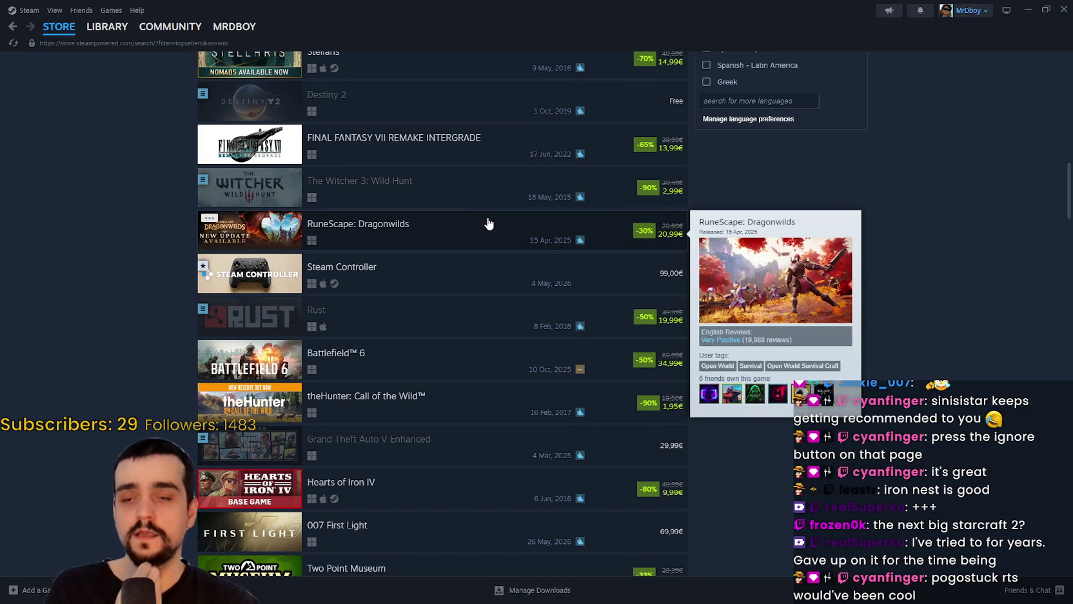
left_click(488, 223)
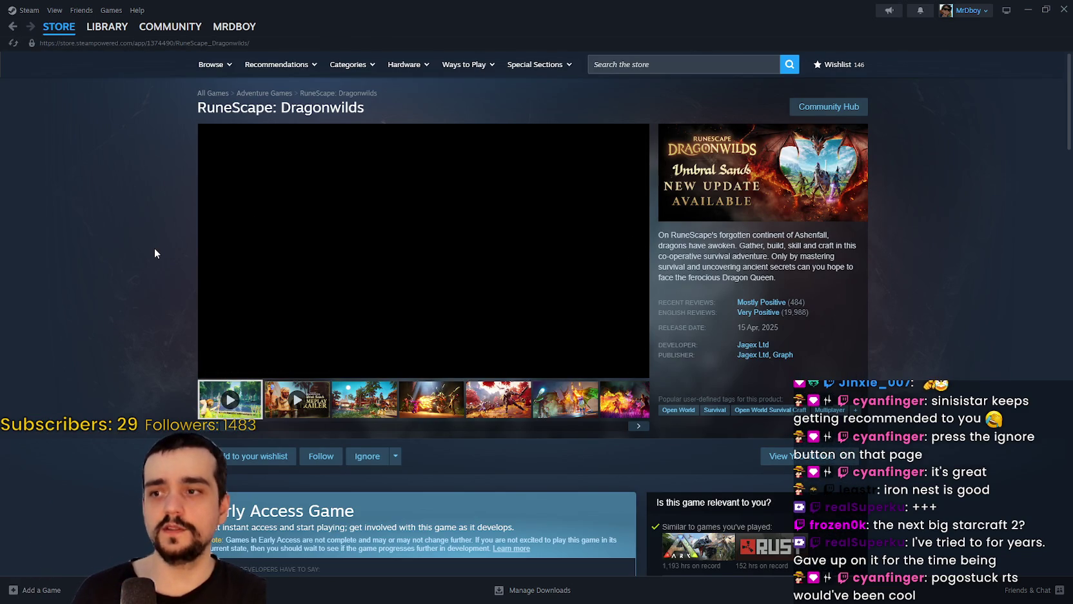
- View the third RuneScape: Dragonwilds screenshot, then scroll down to its reviews and release details
left_click(387, 397)
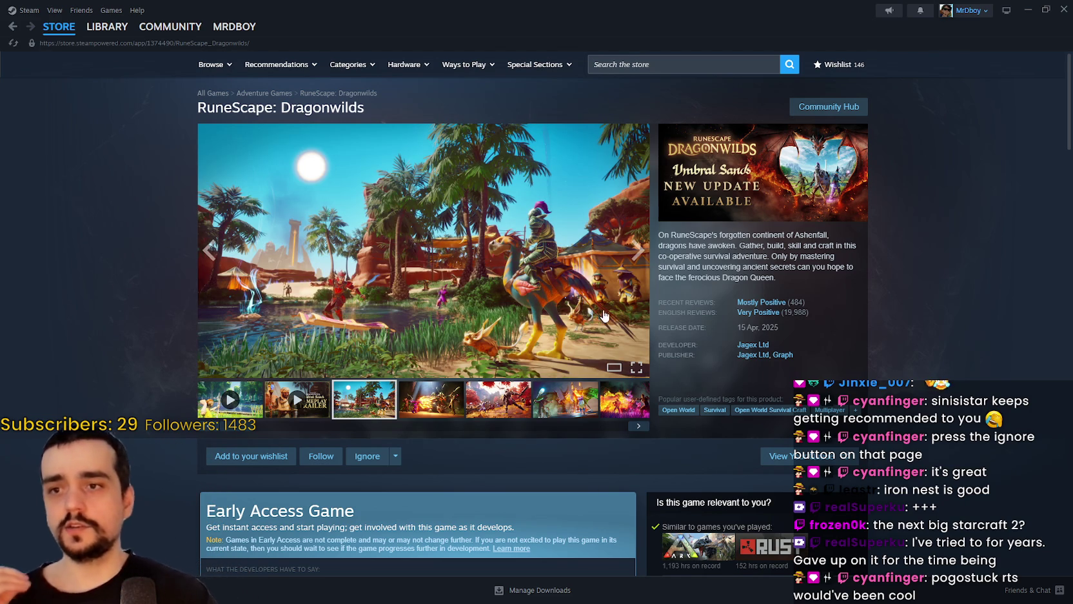
mouse_move(784, 312)
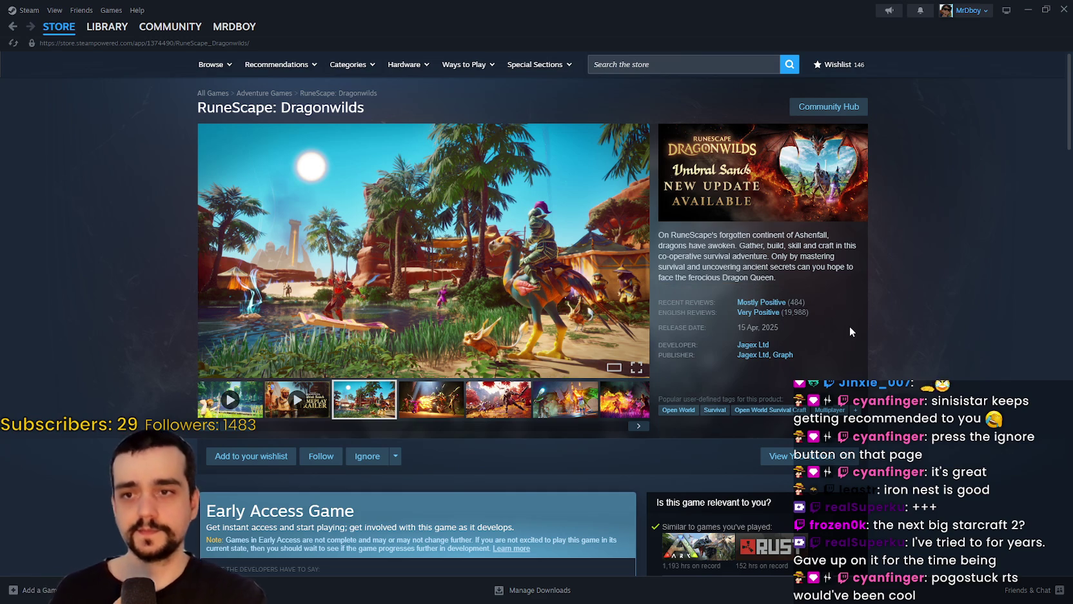
scroll(850, 326, "down", 5)
scroll(848, 322, "down", 1)
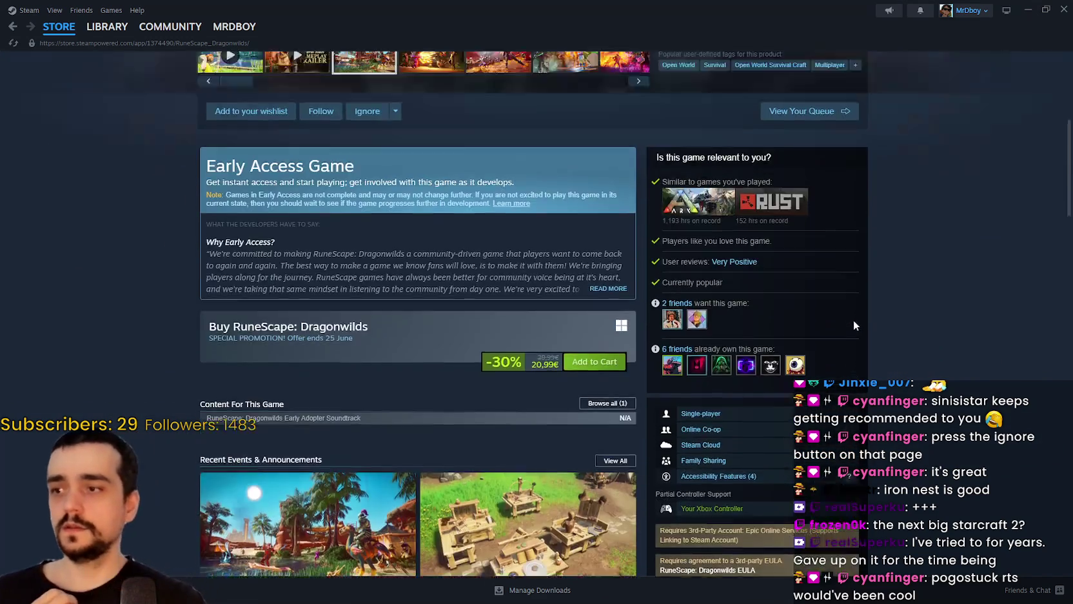
scroll(852, 323, "up", 6)
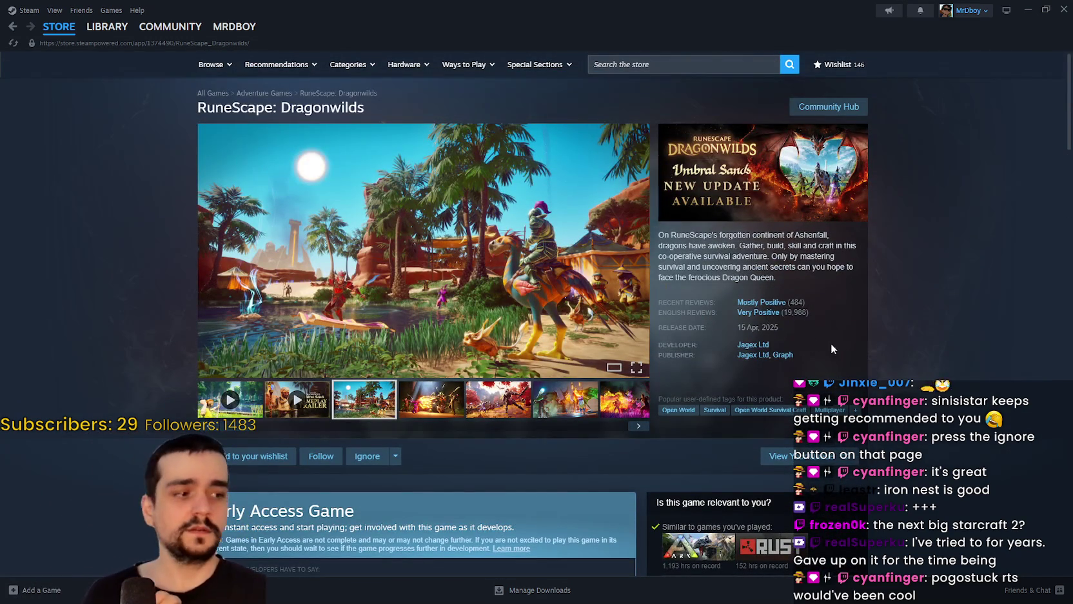
scroll(812, 341, "down", 10)
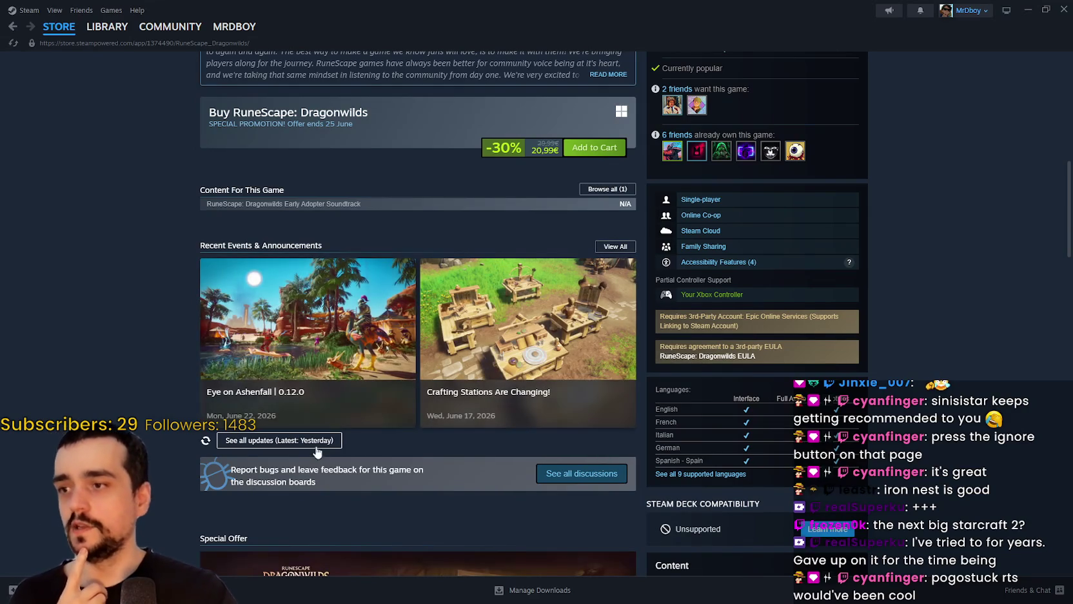
left_click(316, 446)
scroll(646, 365, "down", 15)
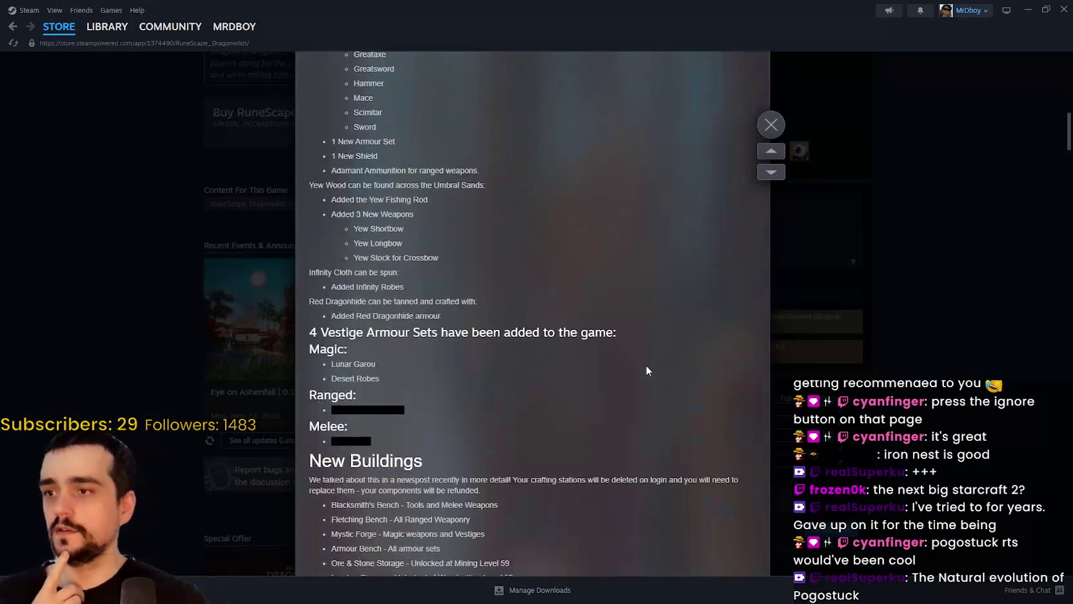
scroll(647, 370, "down", 15)
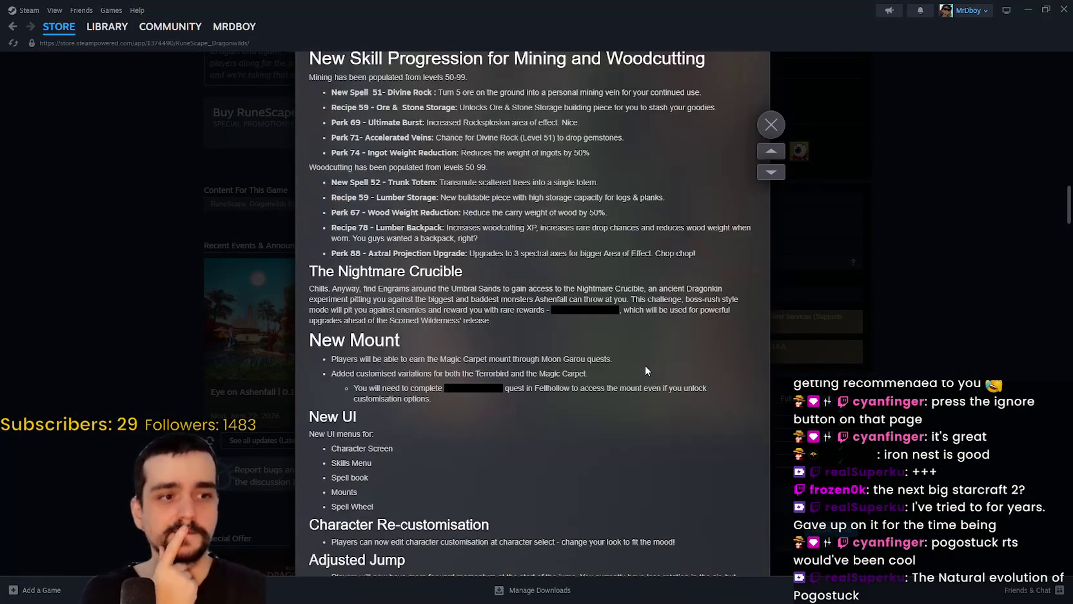
scroll(645, 370, "down", 20)
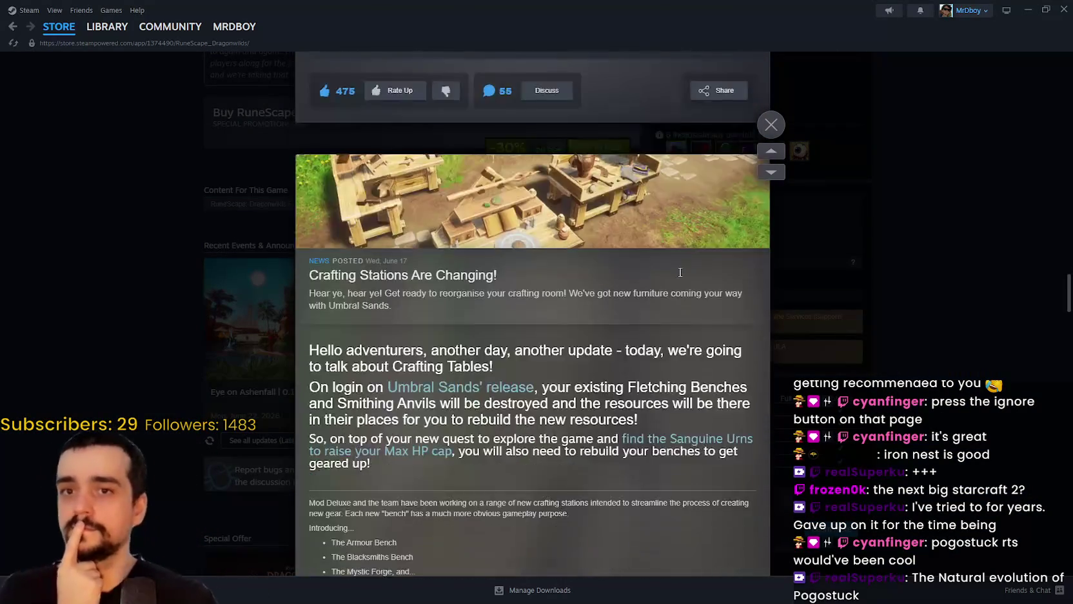
scroll(680, 272, "down", 4)
left_click_drag(1066, 300, 1053, 529)
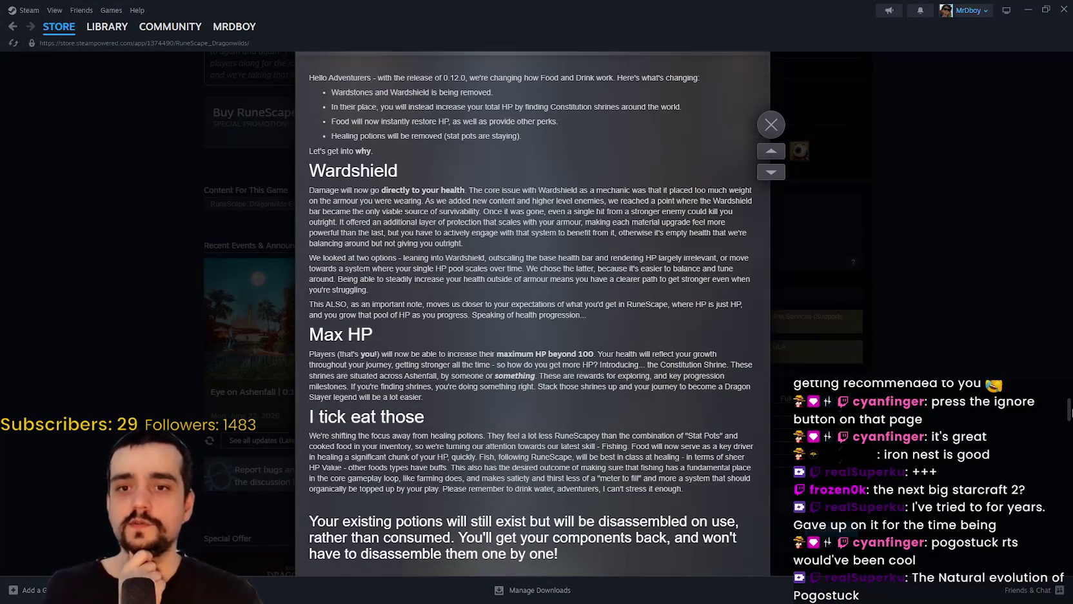
mouse_move(1071, 411)
left_mouse_down()
mouse_move(1068, 513)
mouse_move(1056, 539)
left_mouse_up()
scroll(1055, 539, "down", 15)
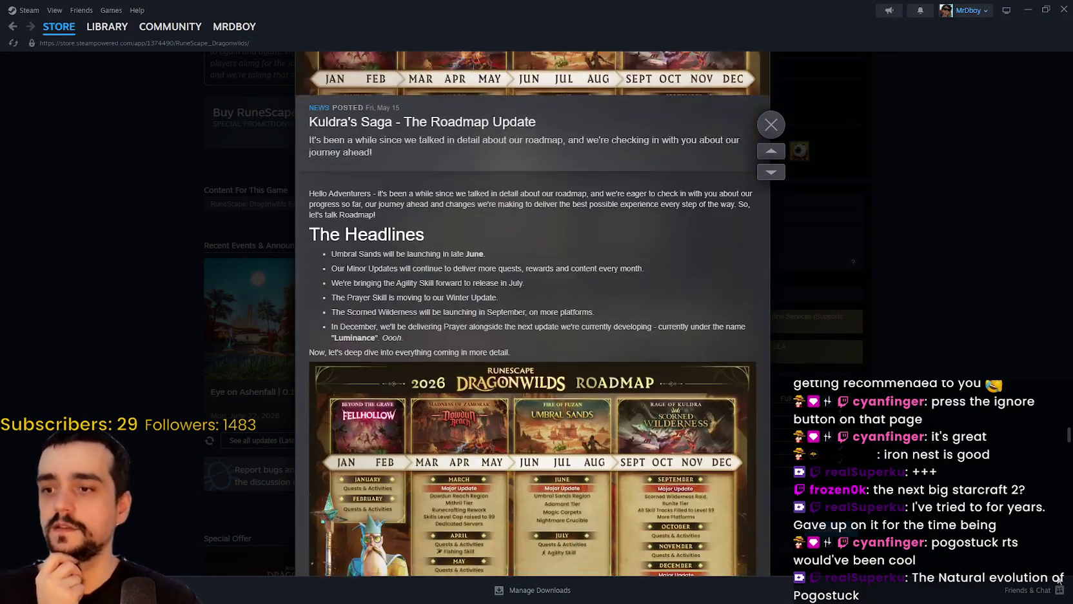
scroll(1053, 585, "down", 10)
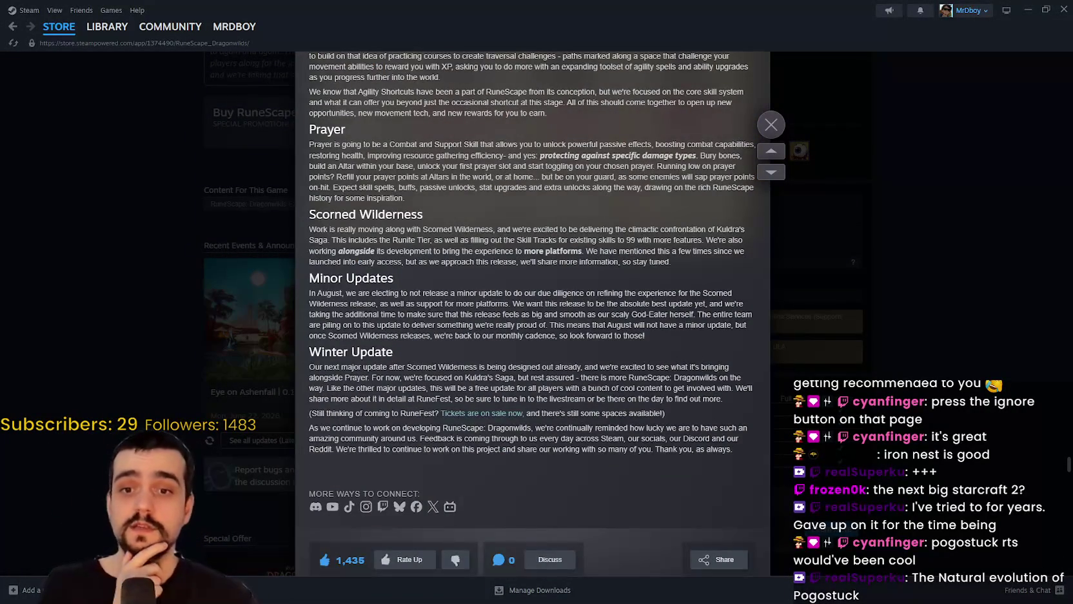
scroll(533, 313, "down", 15)
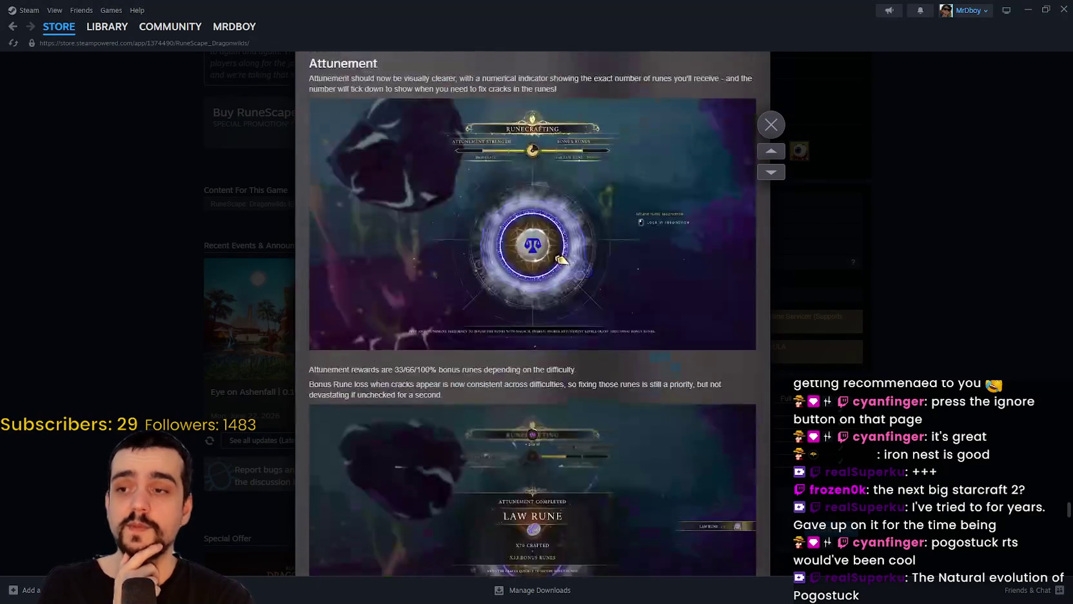
scroll(533, 313, "down", 20)
scroll(533, 313, "down", 20)
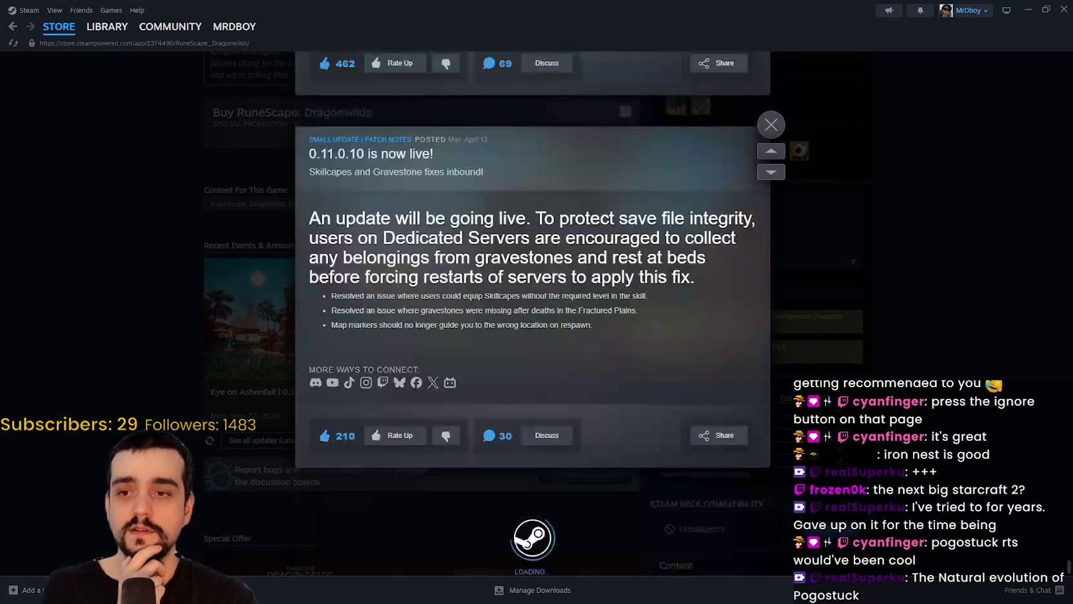
scroll(533, 314, "down", 15)
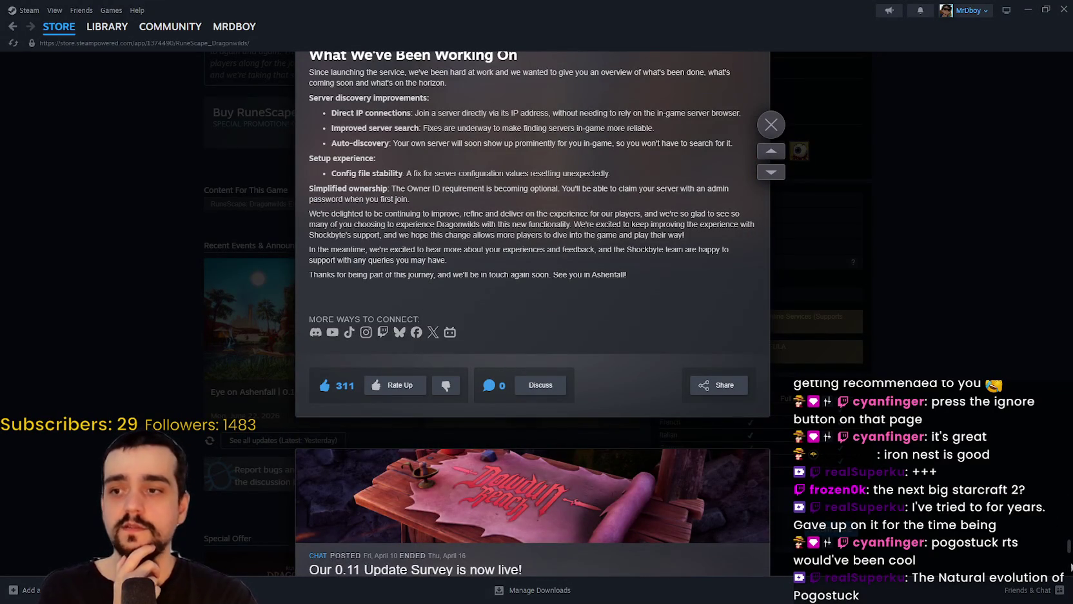
mouse_move(1069, 549)
left_mouse_down()
mouse_move(1069, 246)
mouse_move(1032, 103)
left_mouse_up()
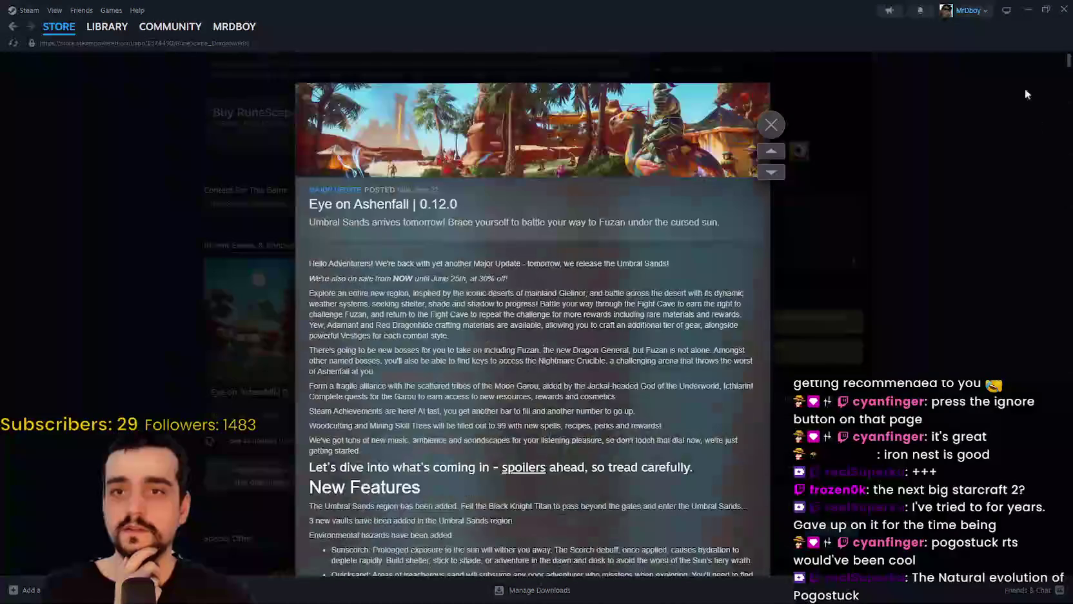
left_click(783, 118)
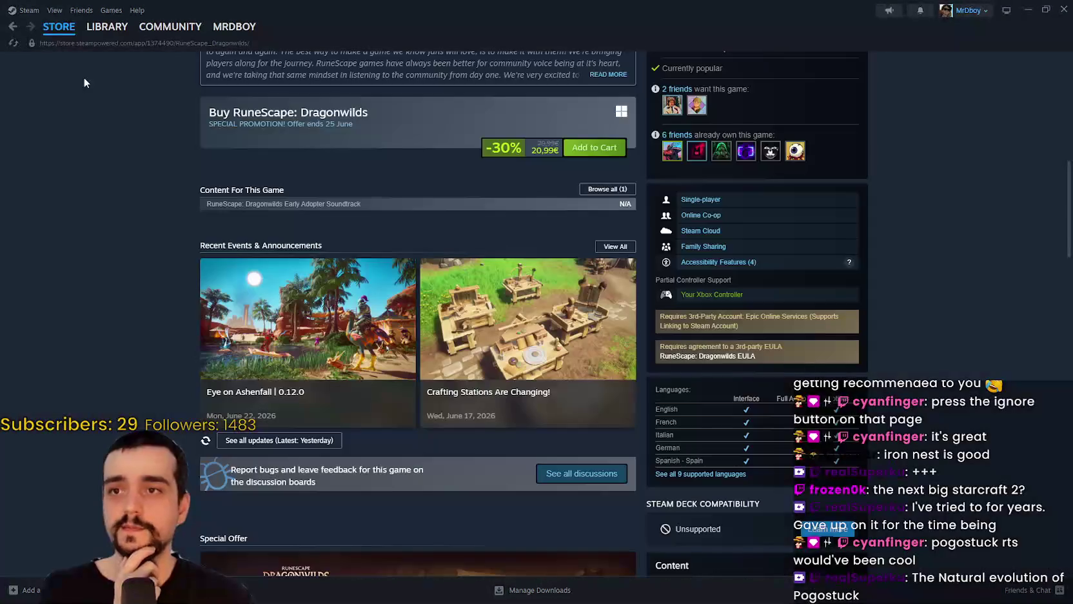
- Go back to the top-sellers results, scroll through them, then step back to the earlier search
left_click(11, 31)
scroll(354, 450, "down", 3)
scroll(353, 449, "down", 5)
scroll(424, 484, "down", 3)
scroll(455, 455, "down", 5)
scroll(412, 253, "down", 3)
scroll(412, 253, "down", 3)
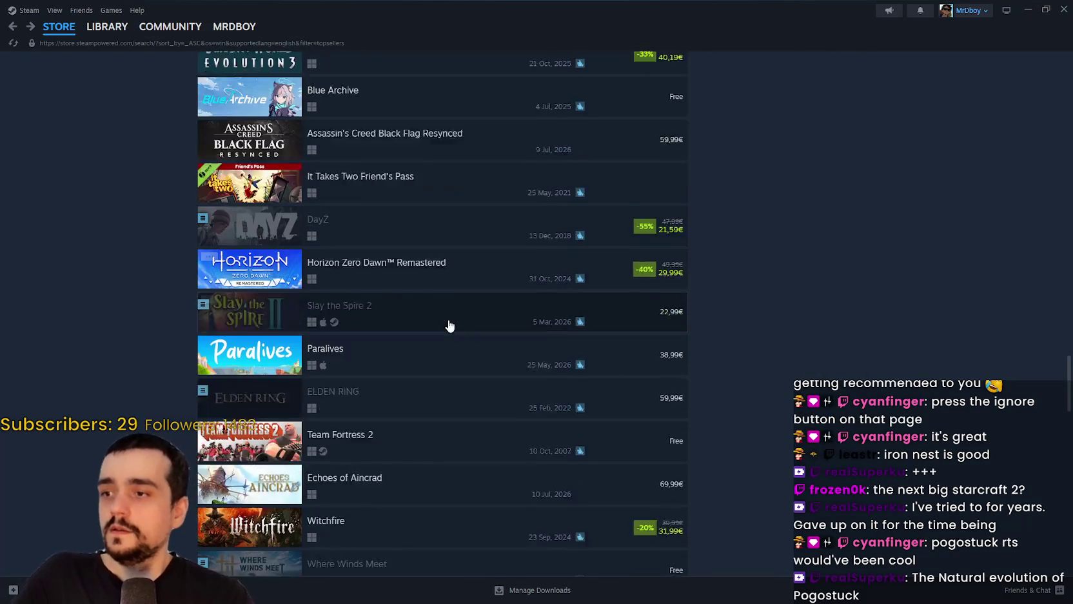
scroll(448, 342, "down", 3)
scroll(445, 364, "down", 5)
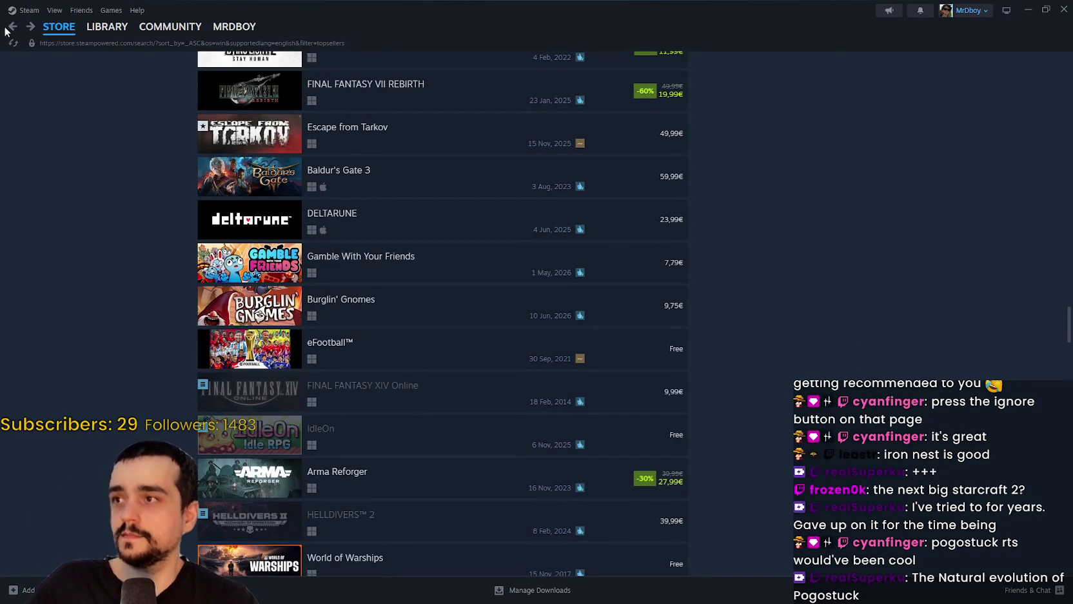
left_click(13, 30)
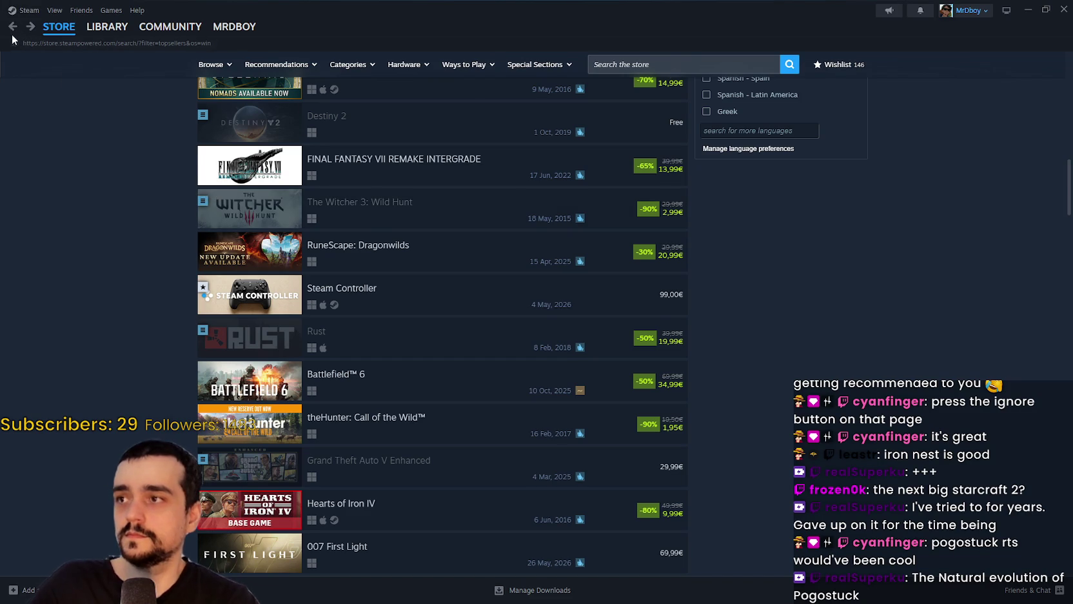
left_click(13, 29)
- Return to the Next Fest most-played demos and preview the listed demo capsules
left_click(12, 29)
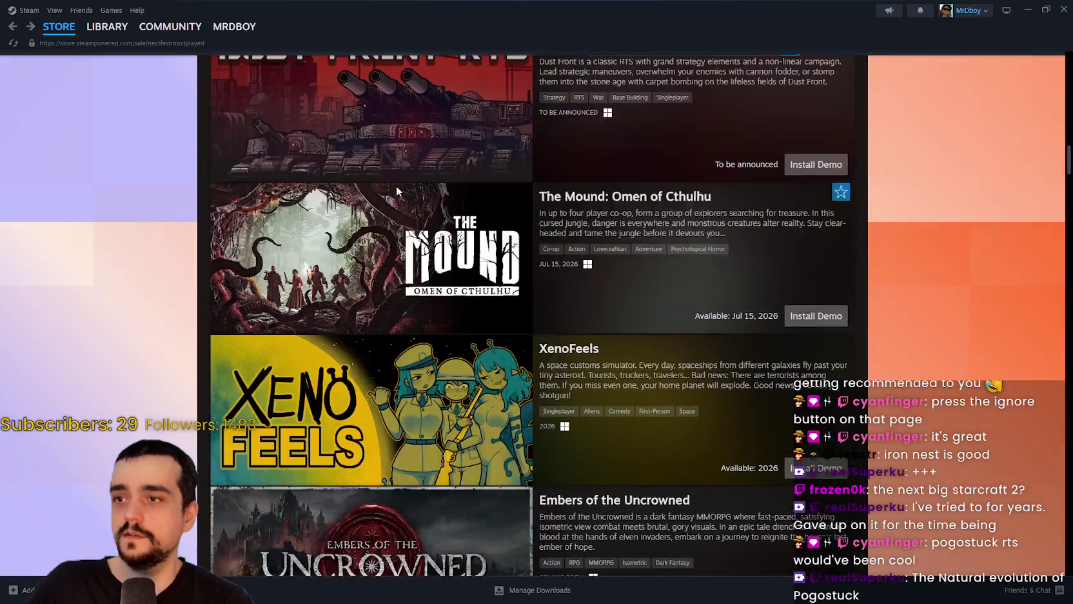
mouse_move(432, 352)
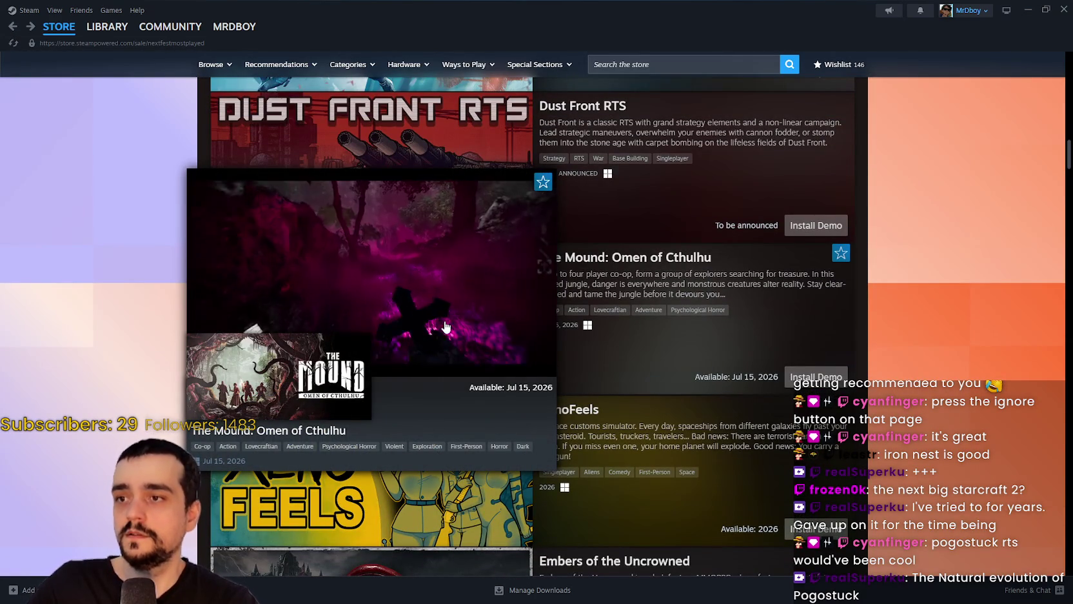
scroll(452, 332, "down", 3)
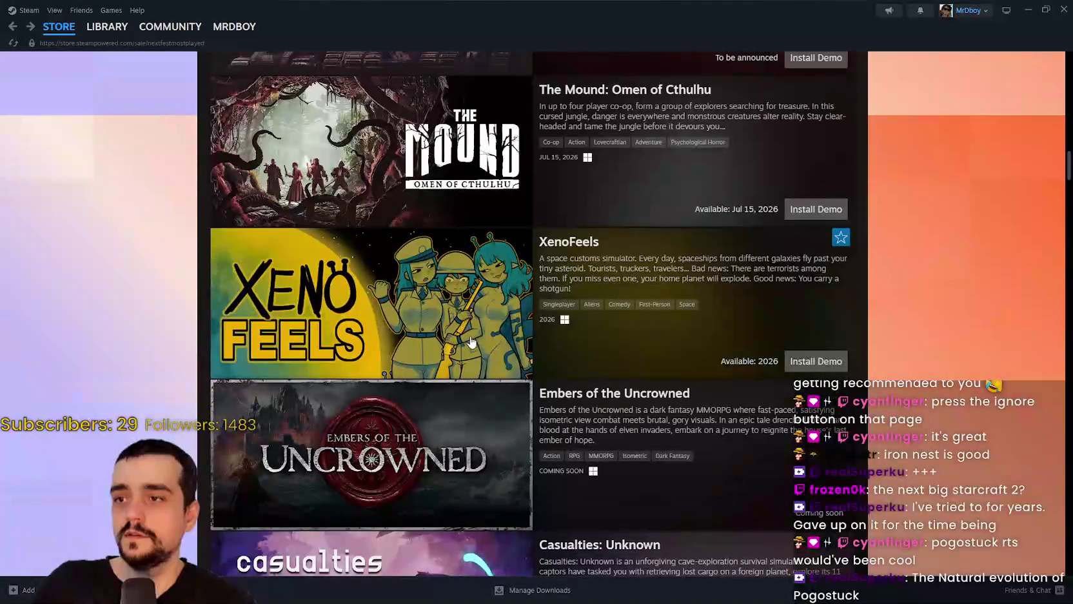
mouse_move(403, 336)
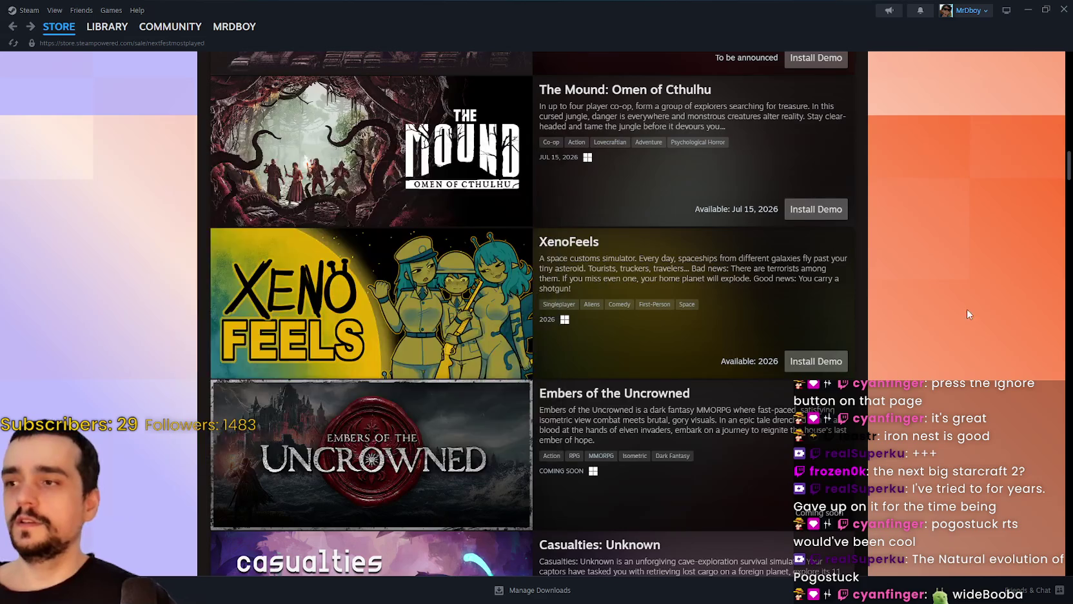
scroll(684, 304, "down", 3)
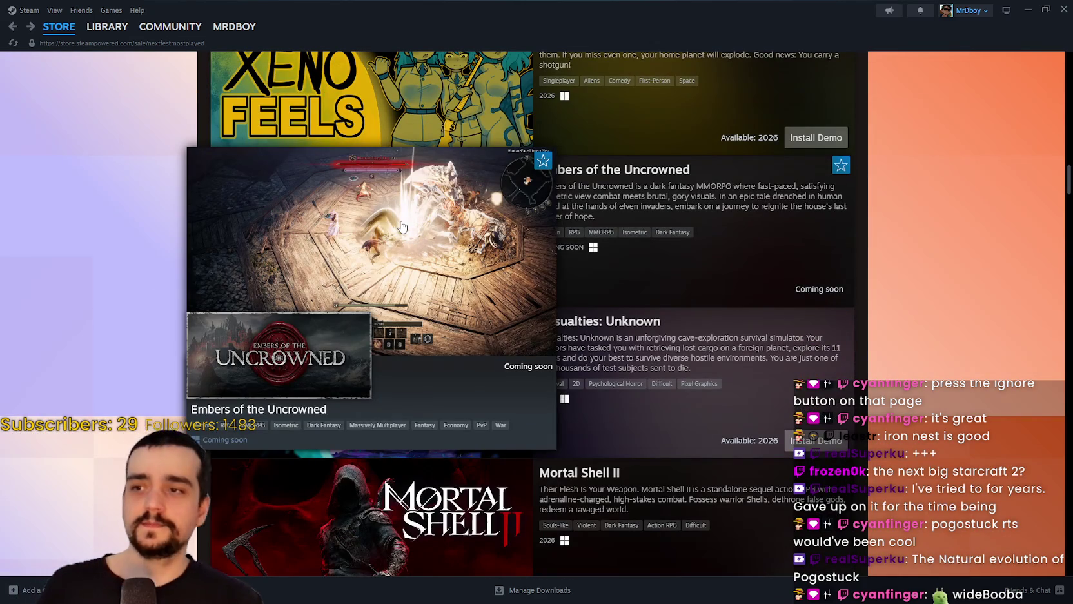
scroll(576, 216, "up", 2)
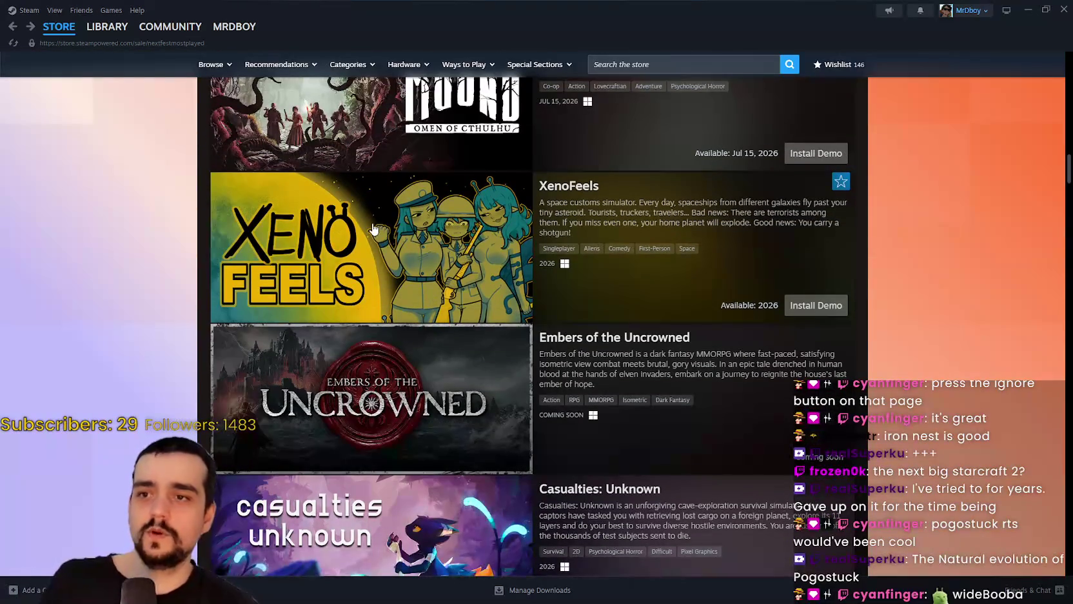
mouse_move(373, 226)
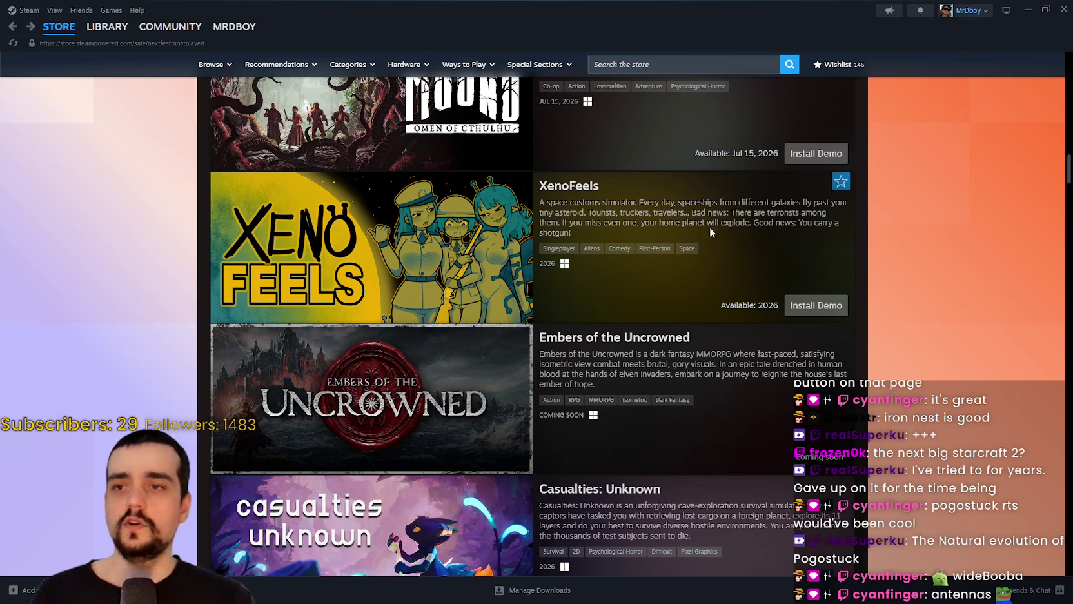
mouse_move(397, 213)
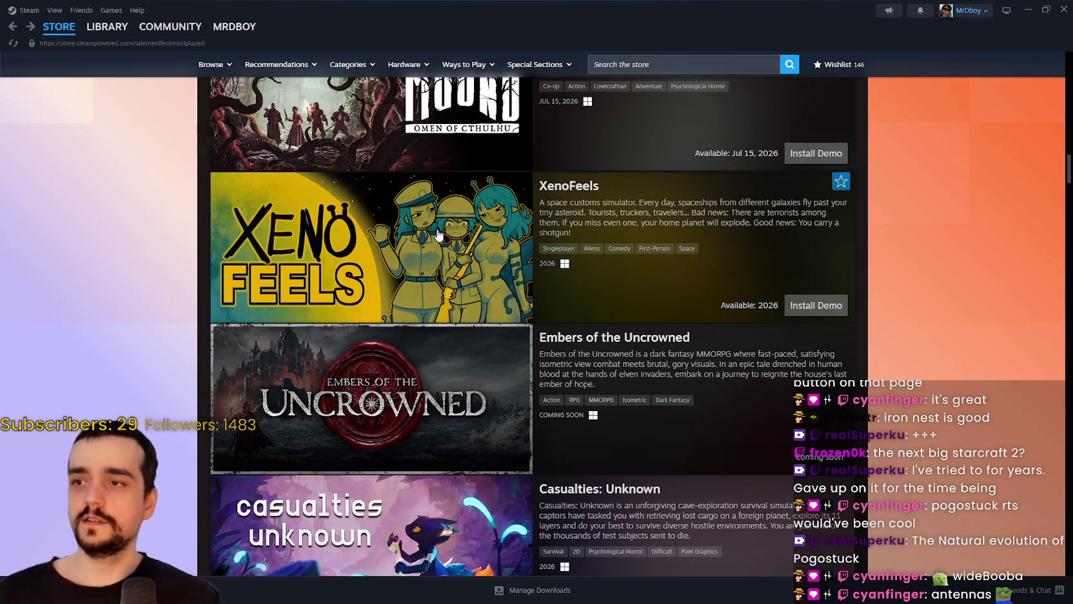
mouse_move(439, 233)
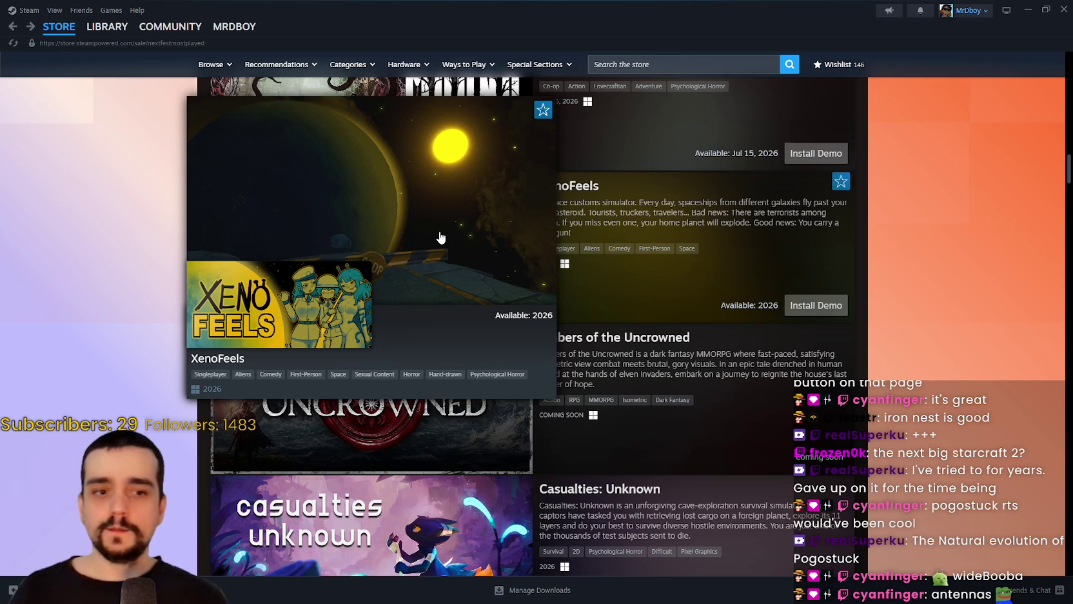
- Scroll on to Mortal Shell II, Double Dealers and GRAIN ROT, previewing the Mortal Shell II open beta
scroll(441, 237, "down", 3)
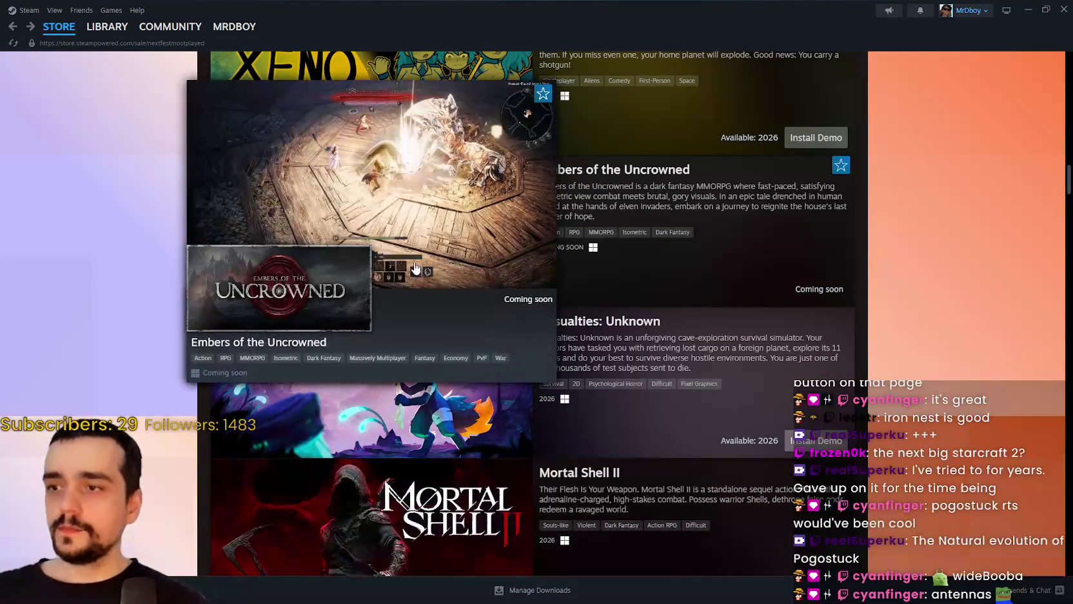
scroll(415, 268, "down", 2)
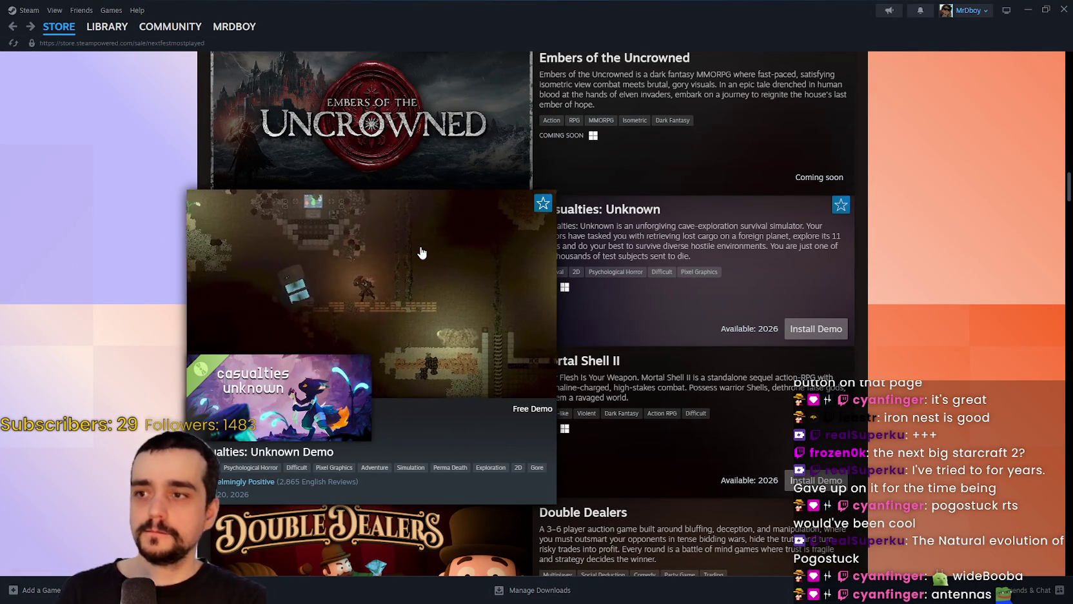
scroll(421, 252, "down", 2)
mouse_move(424, 264)
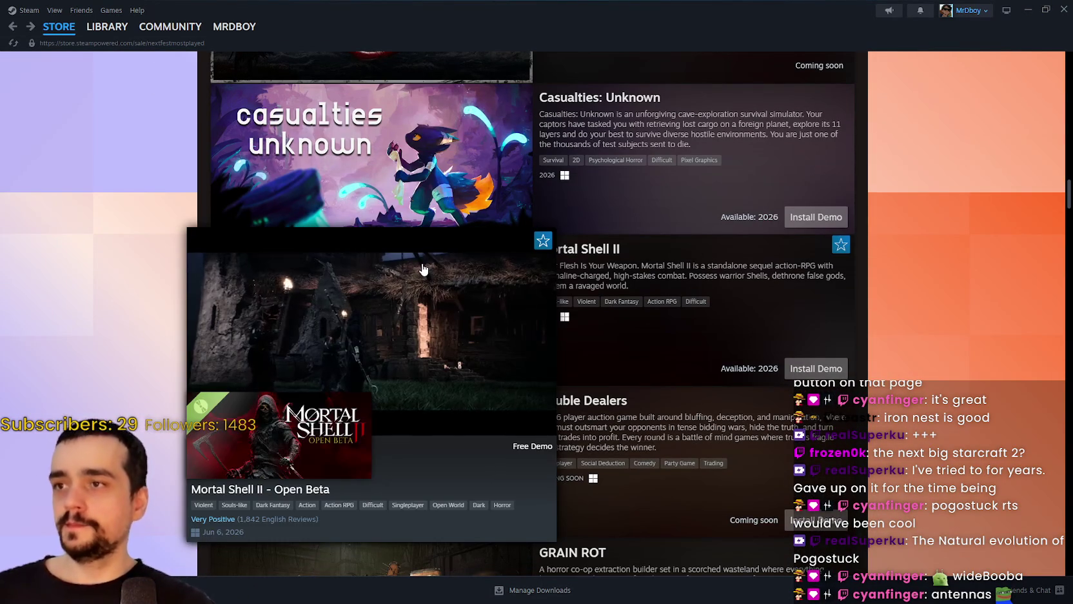
scroll(388, 317, "down", 1)
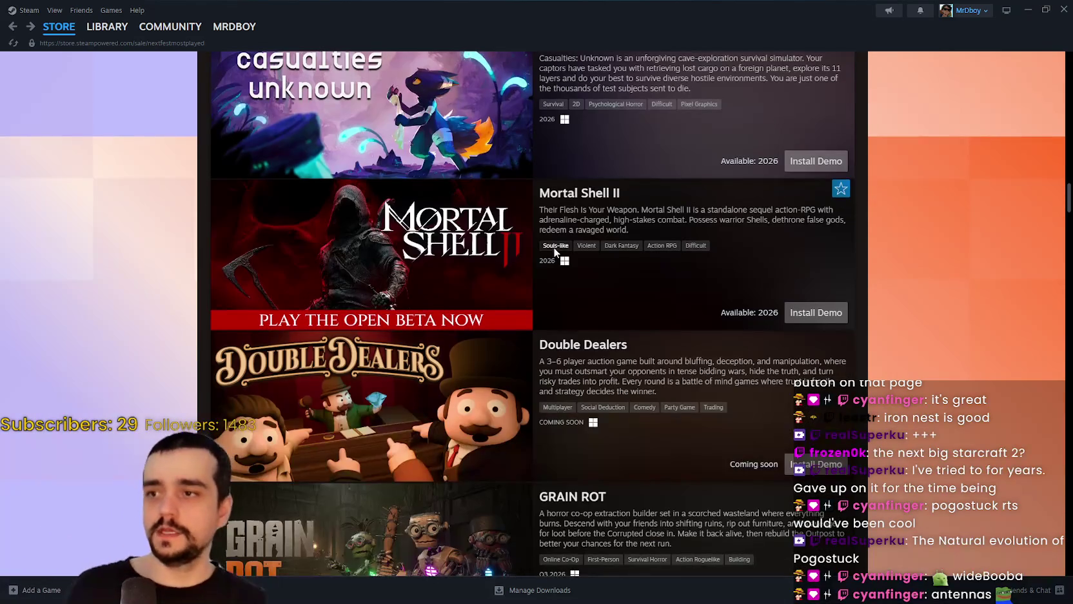
mouse_move(347, 239)
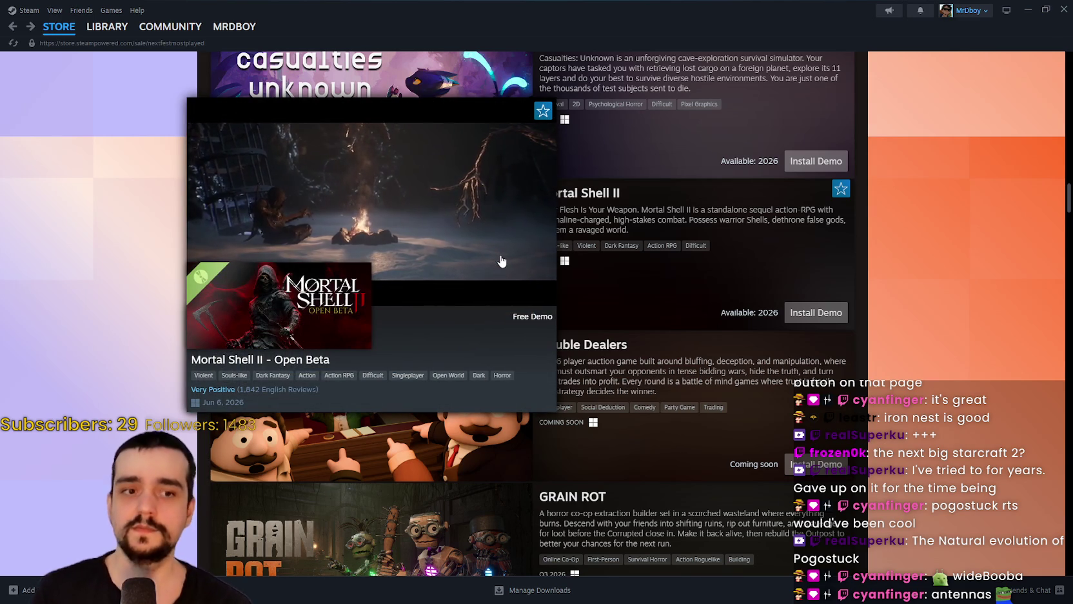
scroll(502, 261, "down", 2)
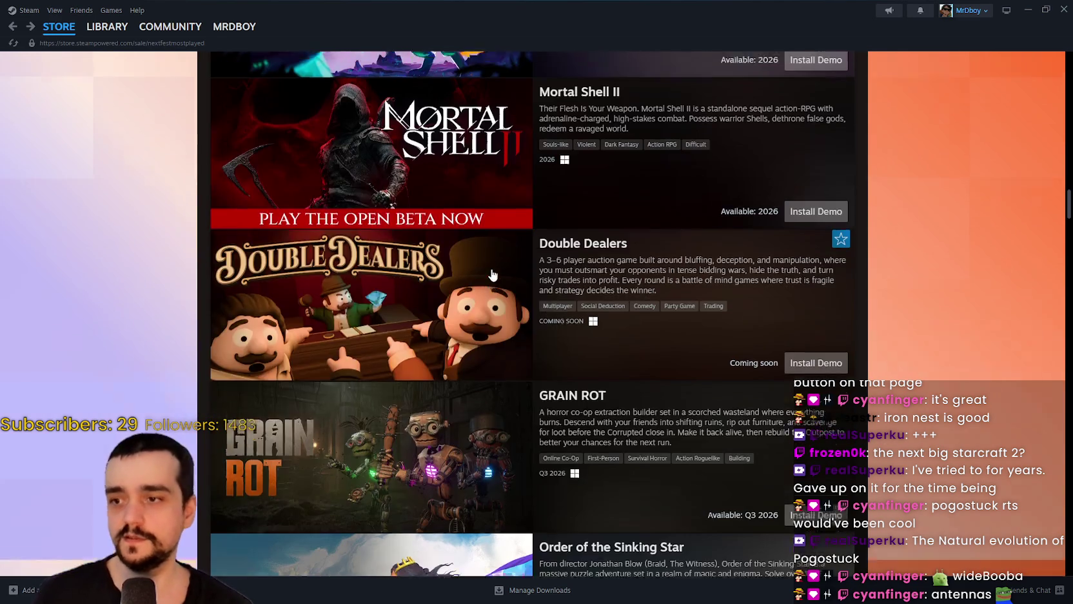
scroll(538, 291, "up", 3)
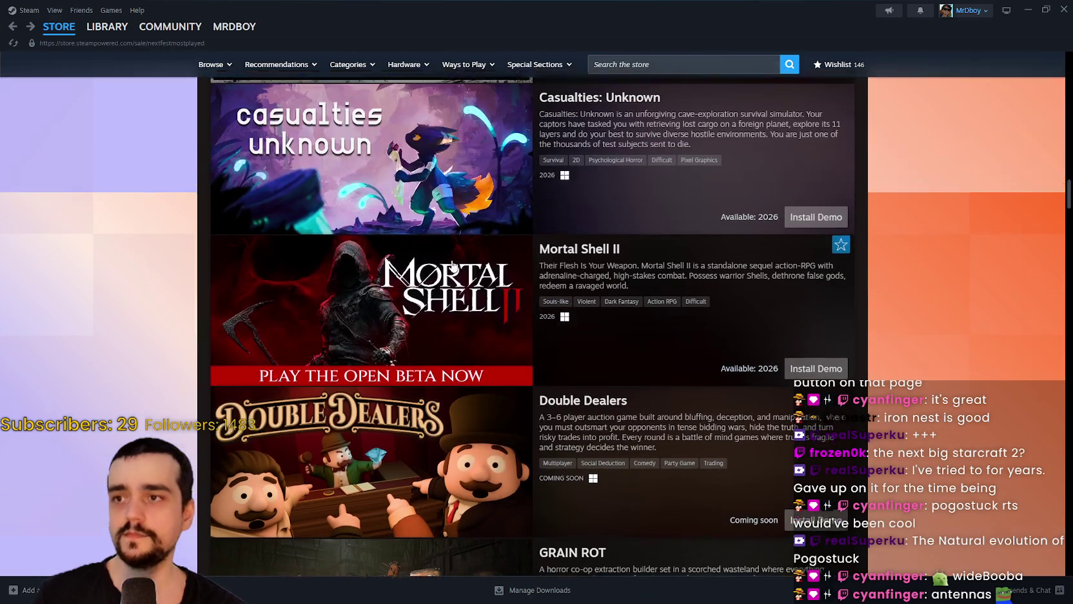
mouse_move(444, 305)
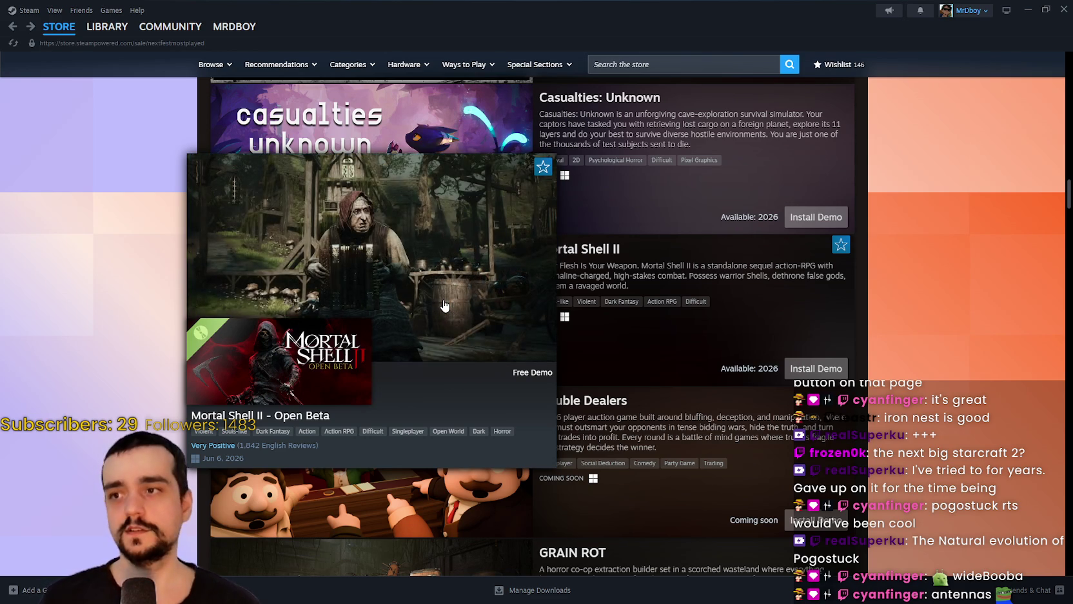
scroll(838, 302, "down", 3)
scroll(842, 312, "down", 1)
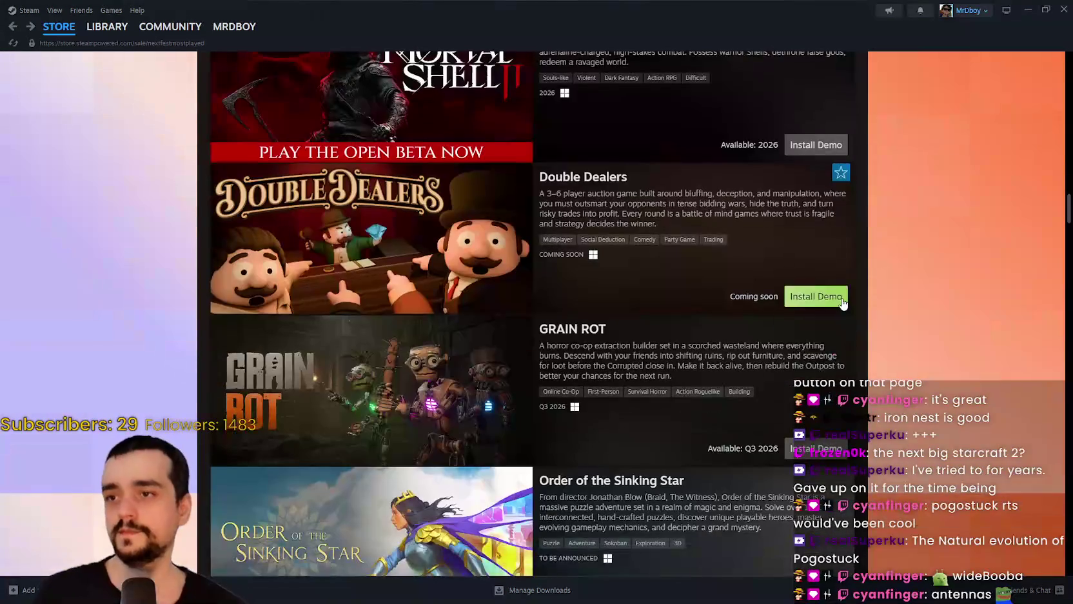
- Bring Double Dealers into view and watch its trailer preview card
key("ctrl+minus")
key("ctrl+plus")
mouse_move(416, 242)
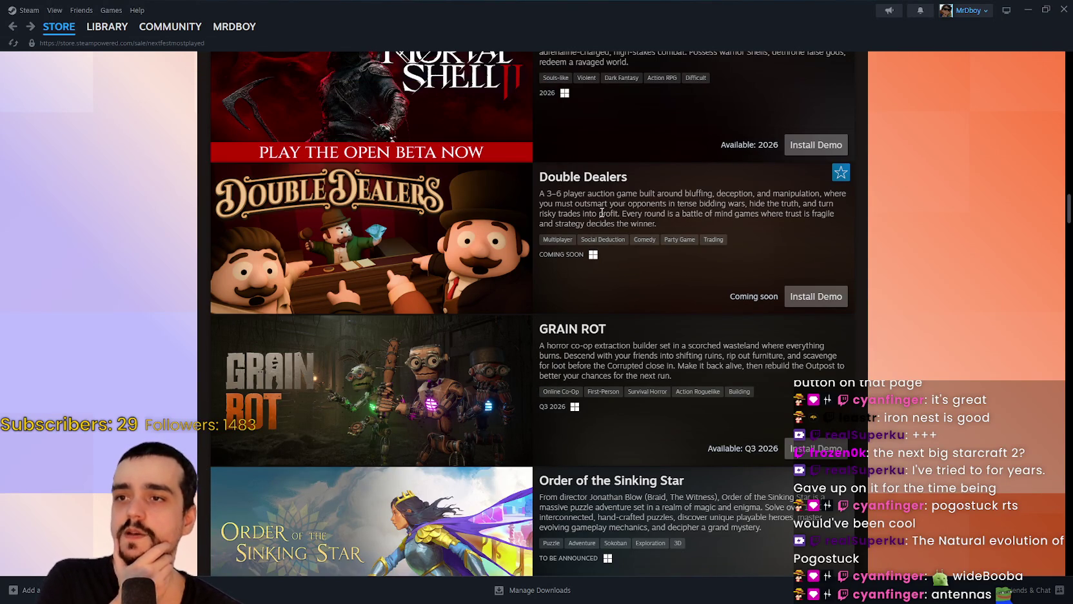
mouse_move(462, 217)
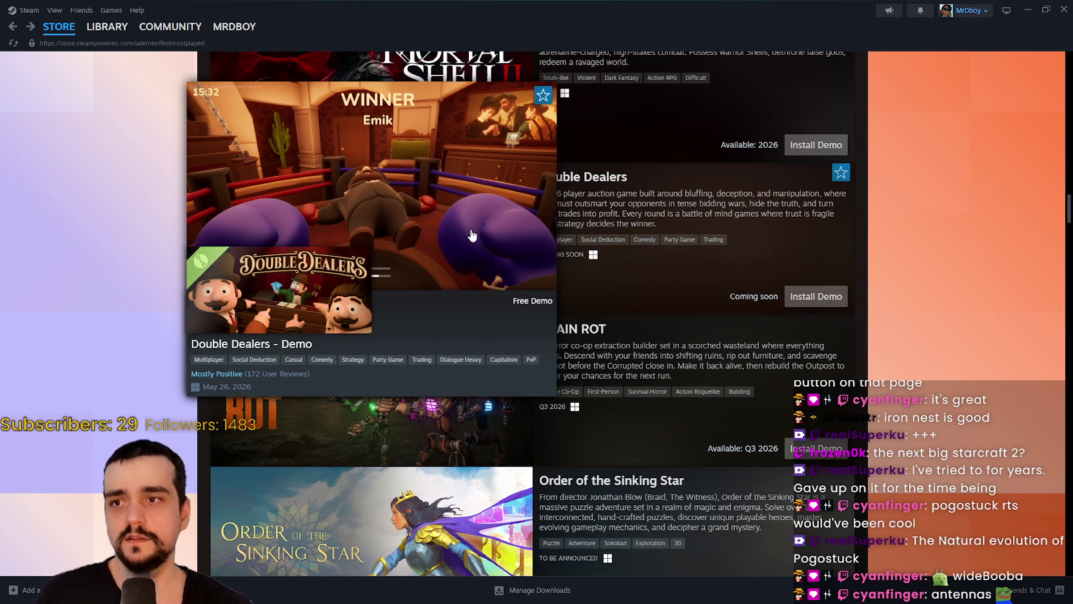
- Move down the Next Fest most-played list to Order of the Sinking Star
scroll(473, 235, "down", 1)
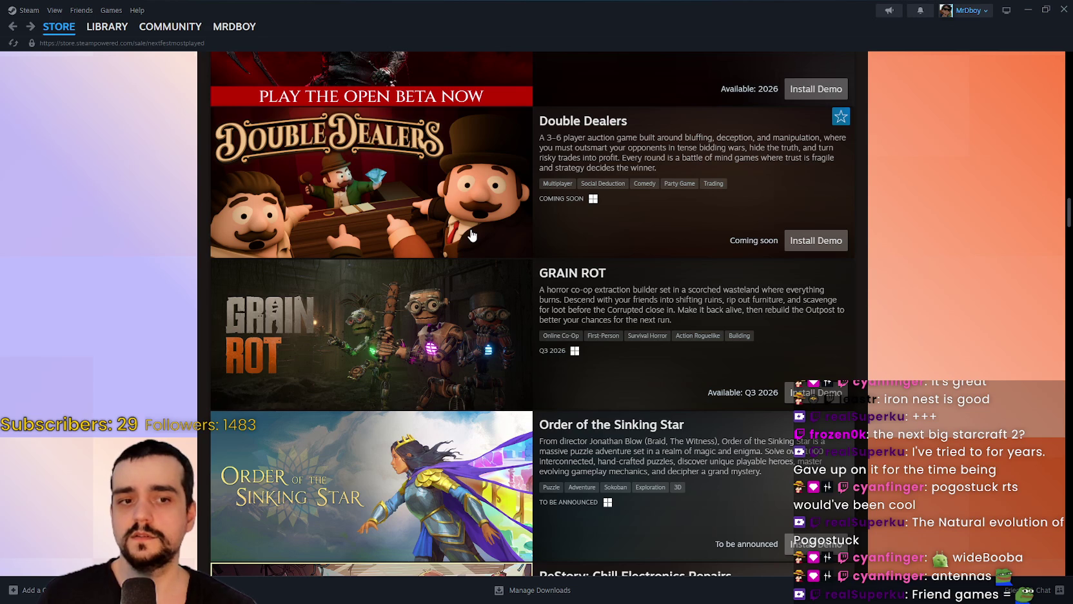
scroll(410, 232, "down", 2)
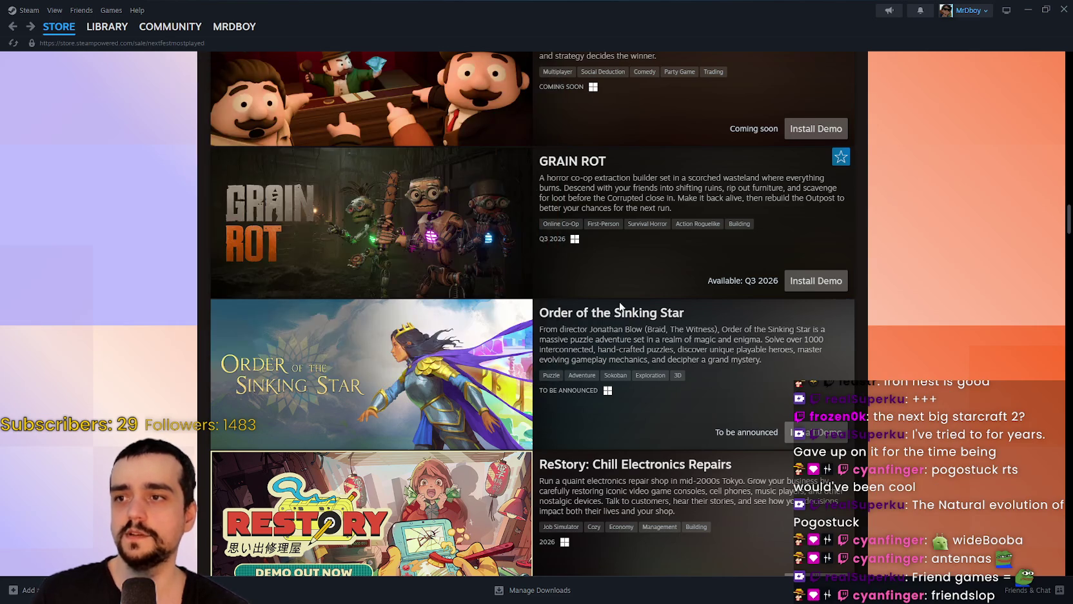
scroll(423, 278, "down", 2)
mouse_move(424, 278)
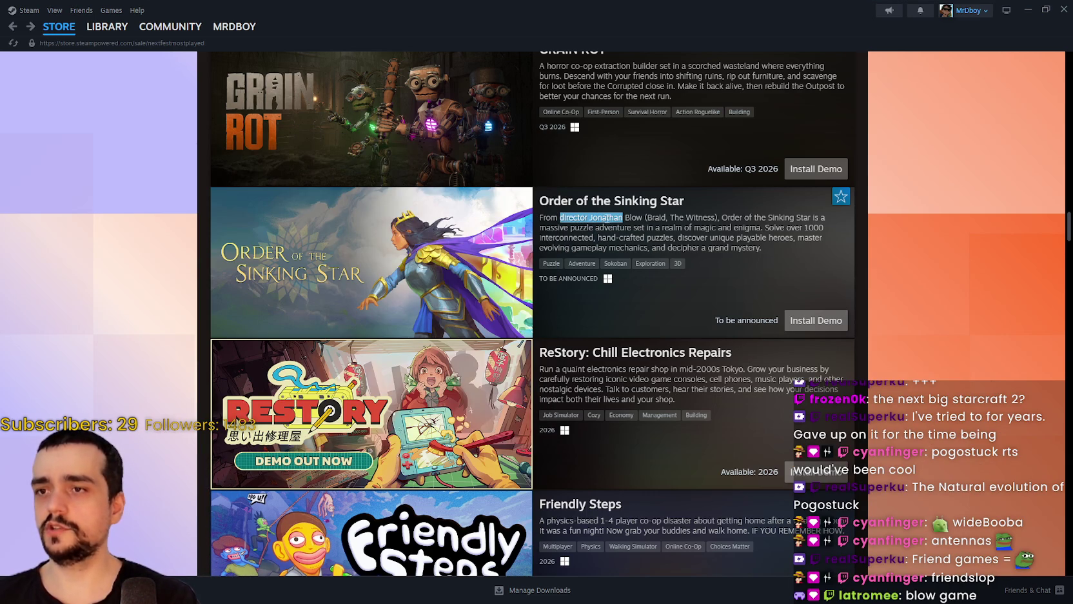
- Highlight the director's name in the Order of the Sinking Star description and preview it
left_click(637, 219)
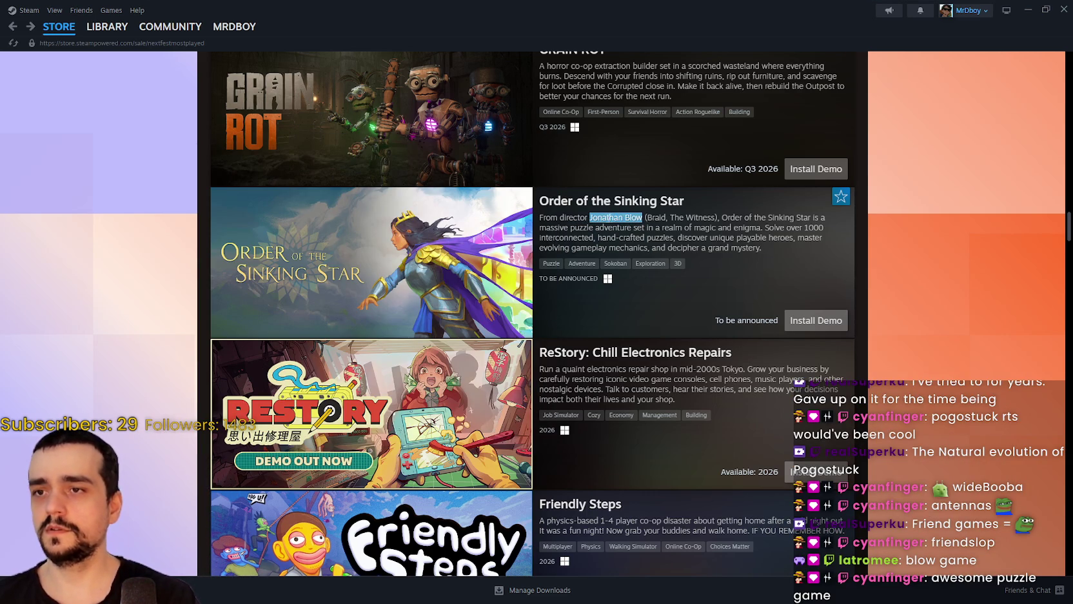
double_click(659, 219)
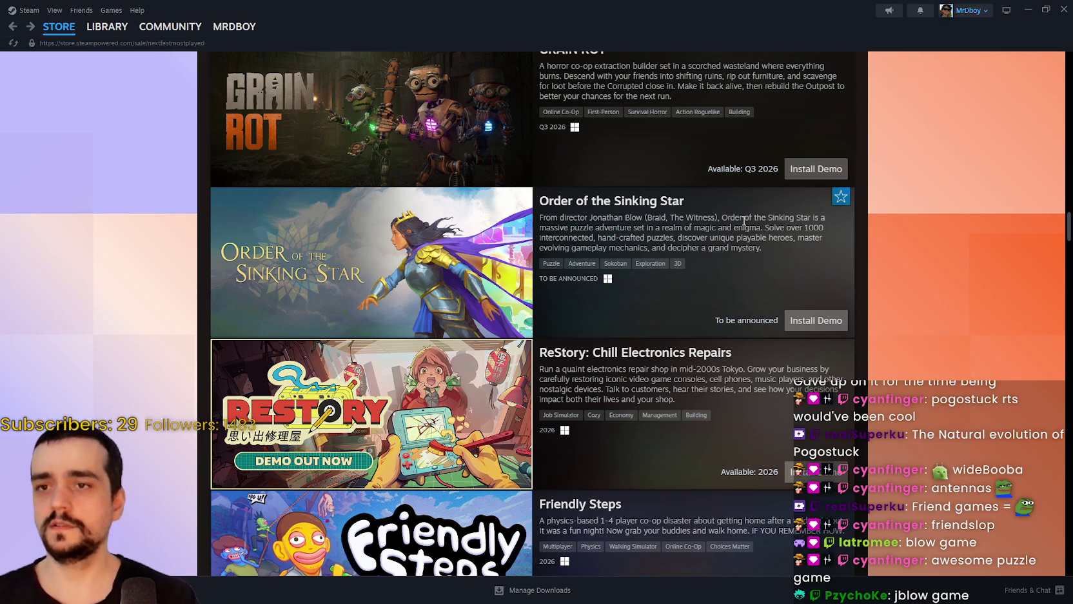
mouse_move(388, 228)
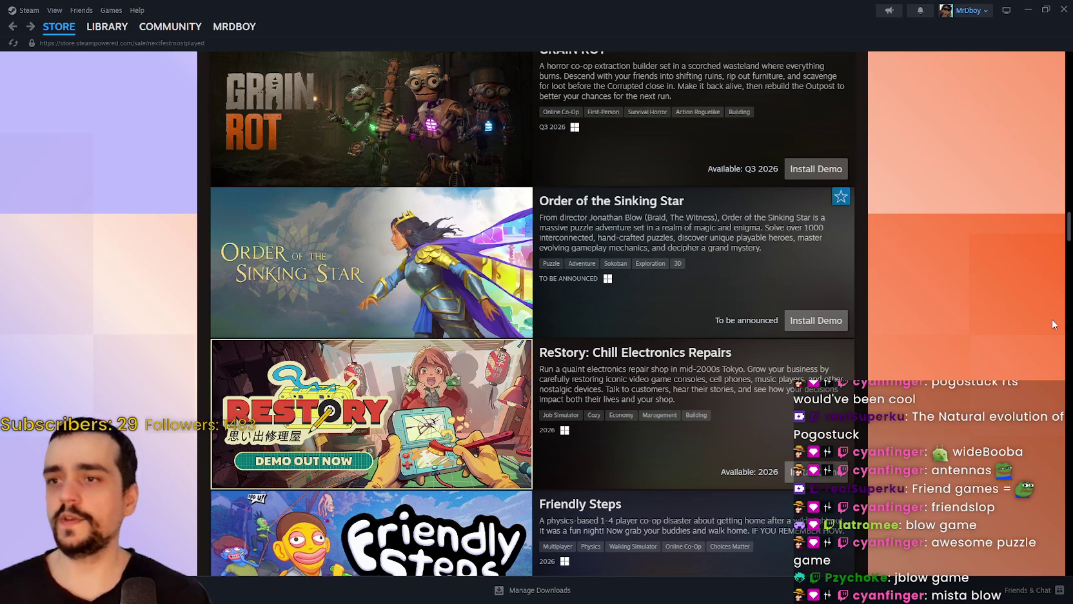
- Preview the ReStory: Chill Electronics Repairs demo card
scroll(892, 356, "down", 3)
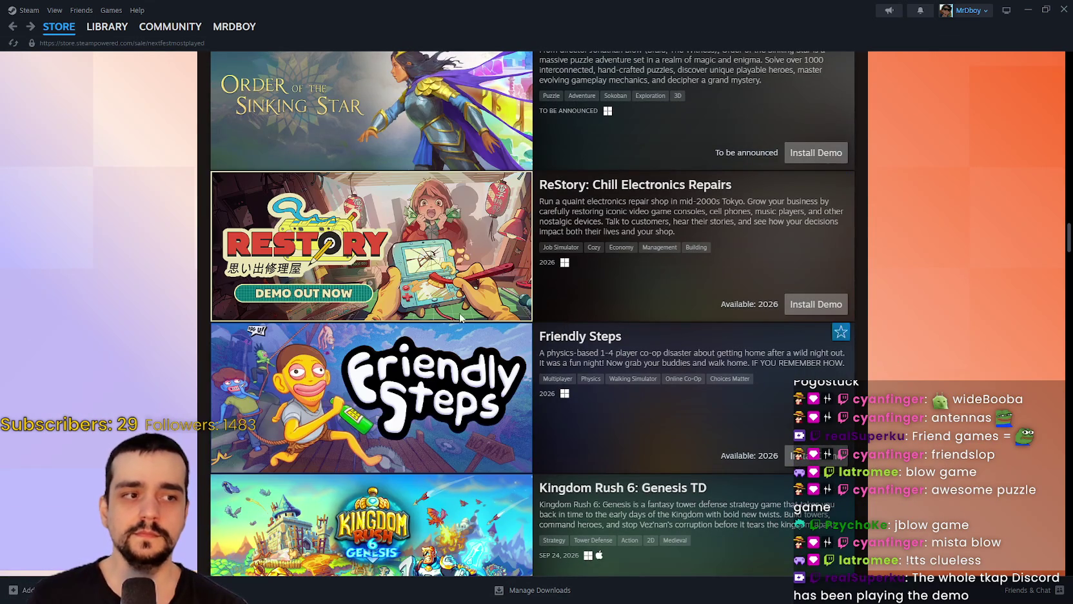
mouse_move(456, 317)
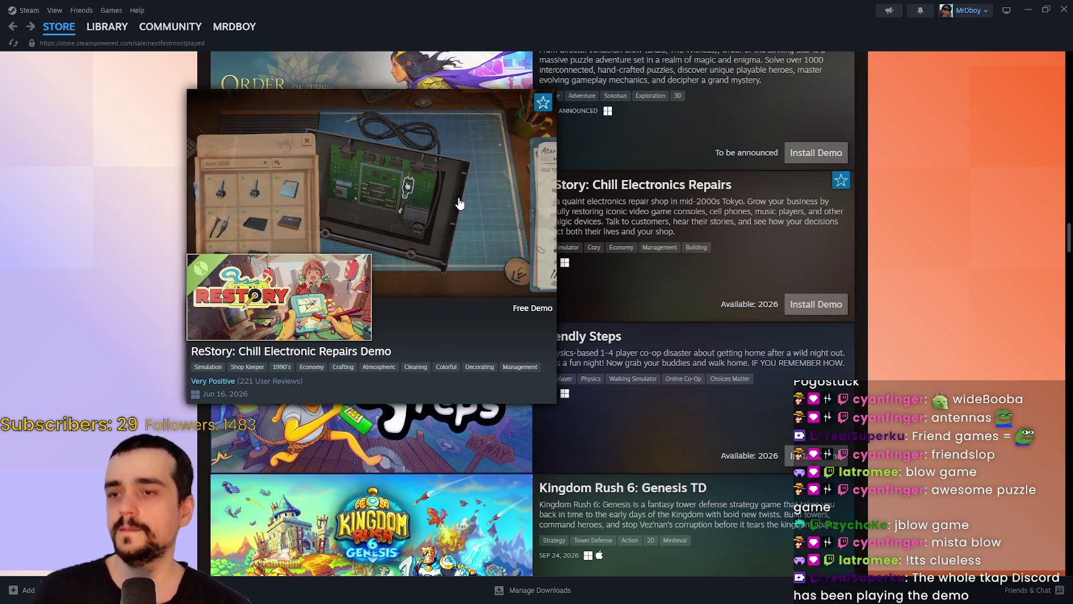
scroll(459, 204, "up", 3)
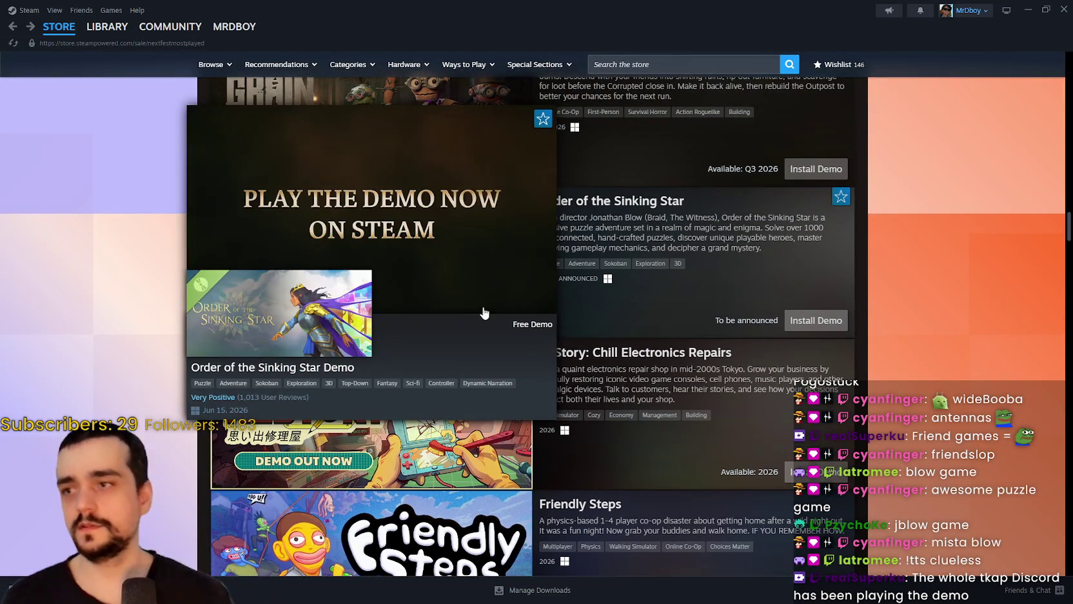
- Move down the list and watch the Kingdom Rush 6 preview card
scroll(470, 258, "down", 2)
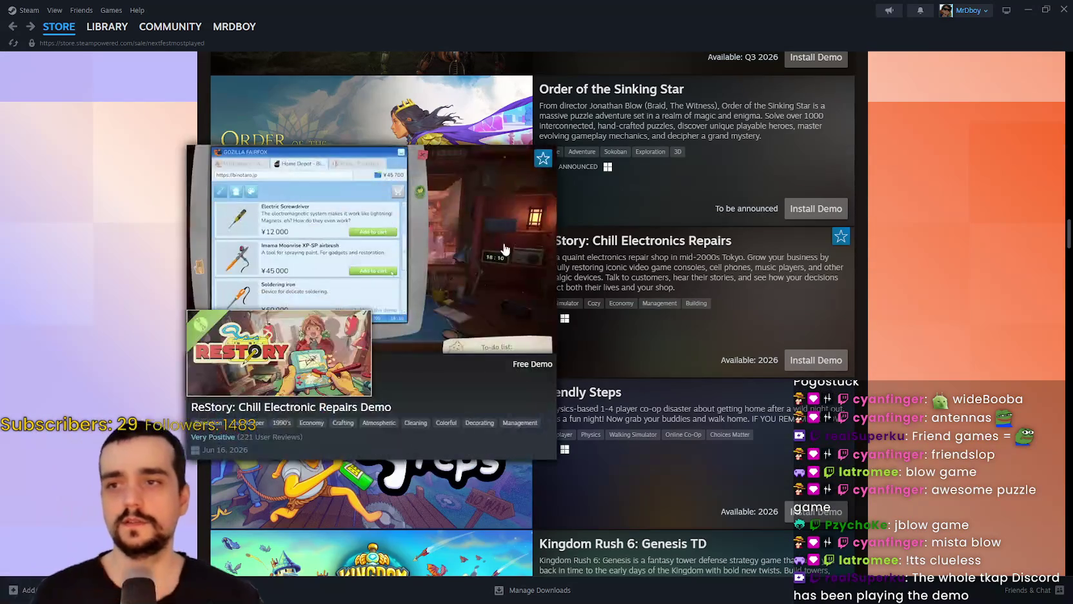
scroll(469, 336, "down", 1)
scroll(467, 409, "down", 3)
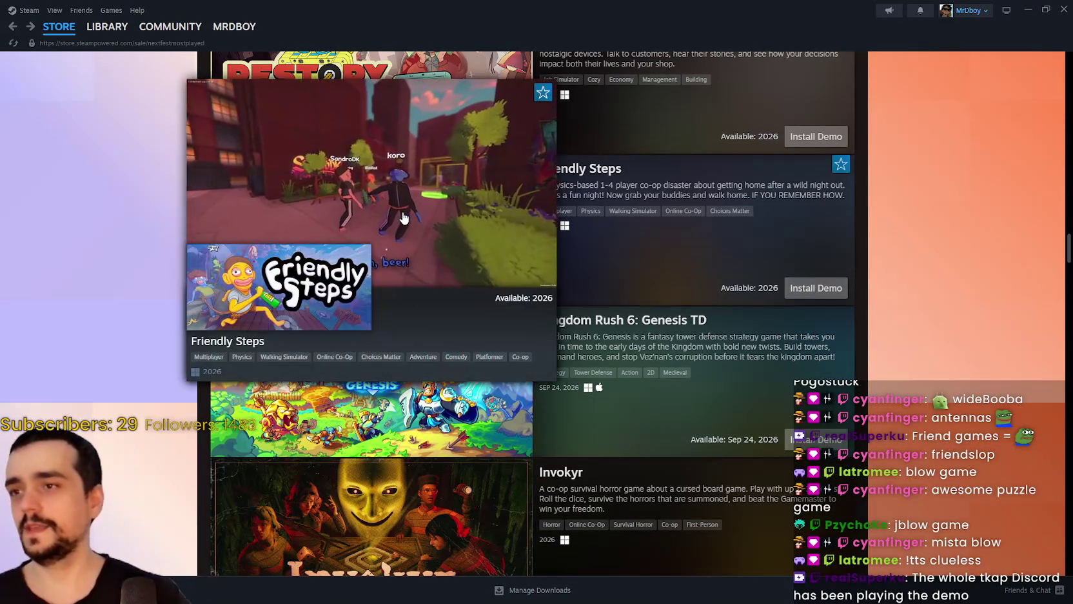
scroll(433, 343, "down", 2)
mouse_move(429, 332)
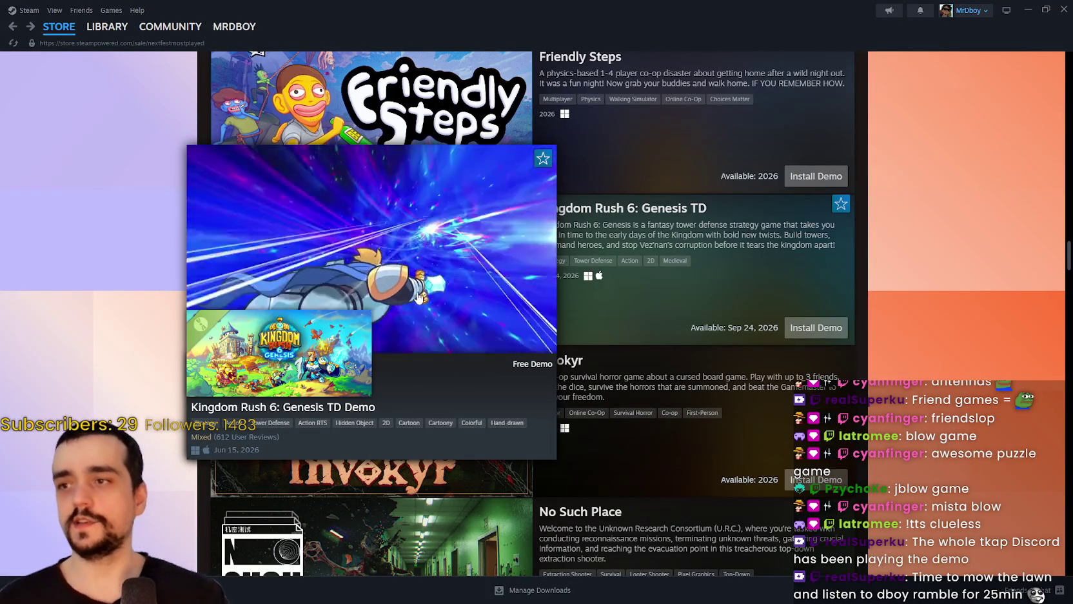
scroll(451, 290, "down", 3)
scroll(516, 284, "up", 1)
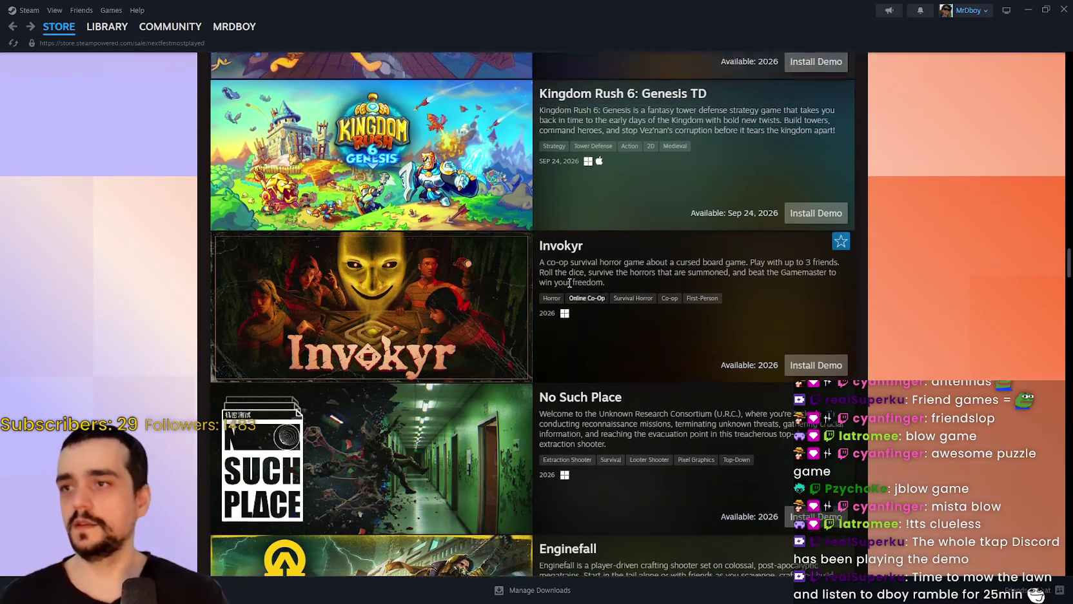
scroll(571, 296, "up", 2)
scroll(463, 405, "up", 2)
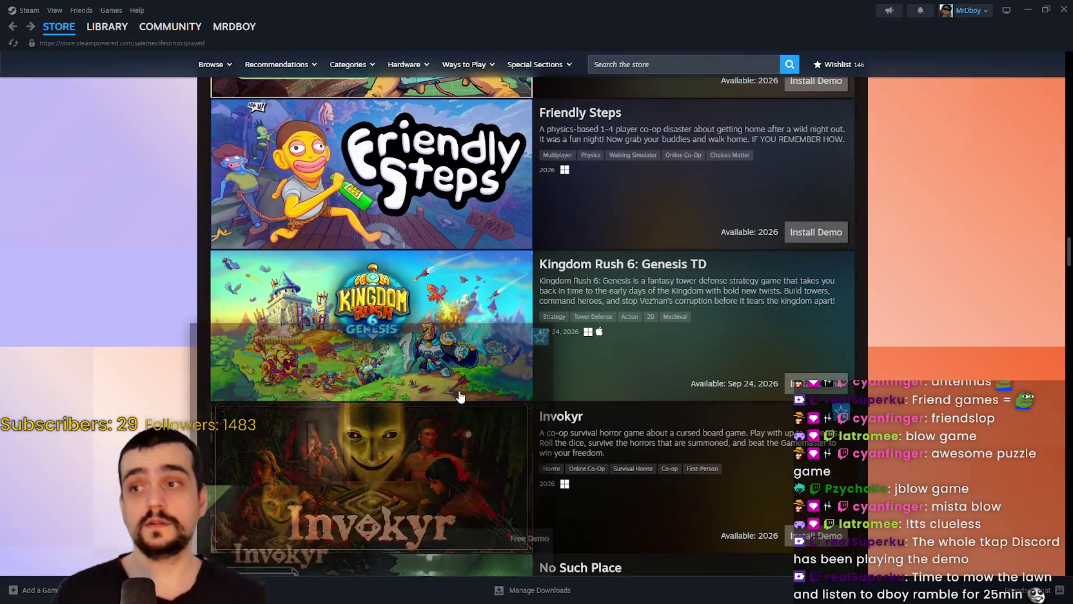
mouse_move(436, 302)
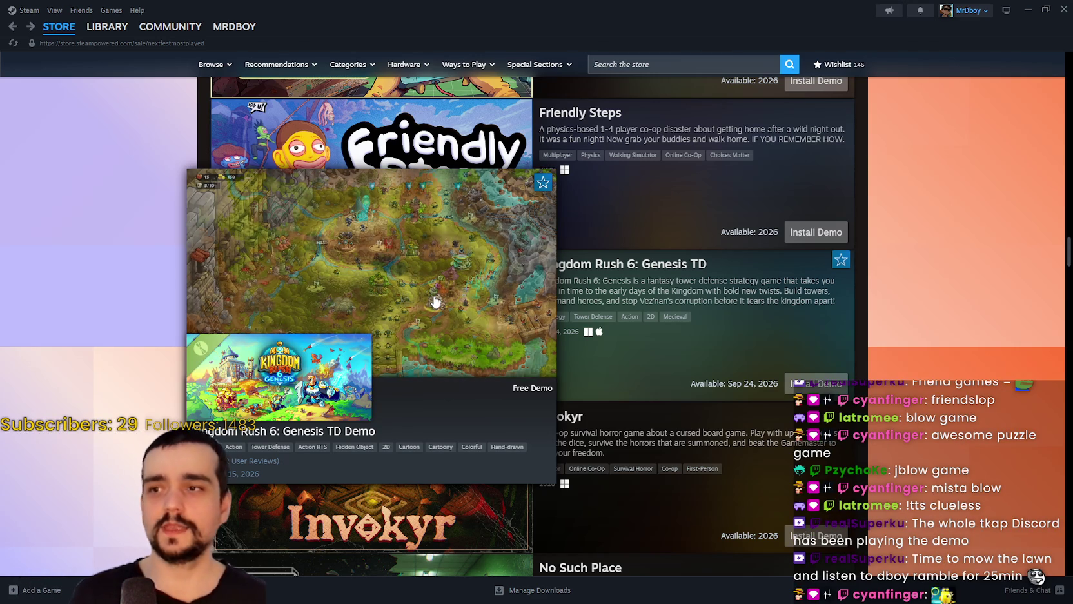
- Continue down the list, previewing the Invokyr and No Such Place demos
scroll(508, 316, "down", 3)
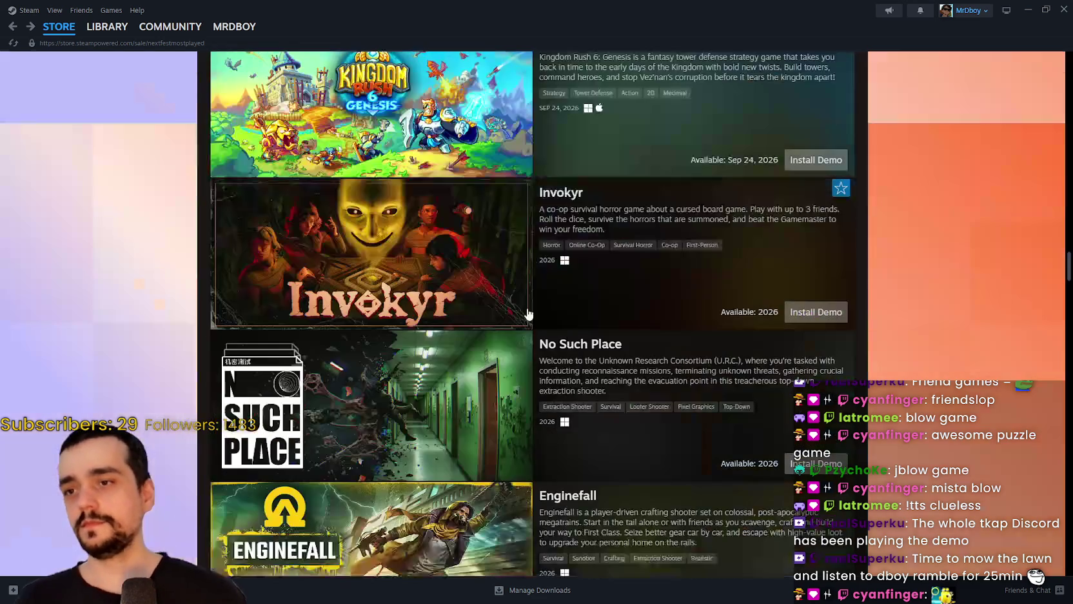
mouse_move(431, 234)
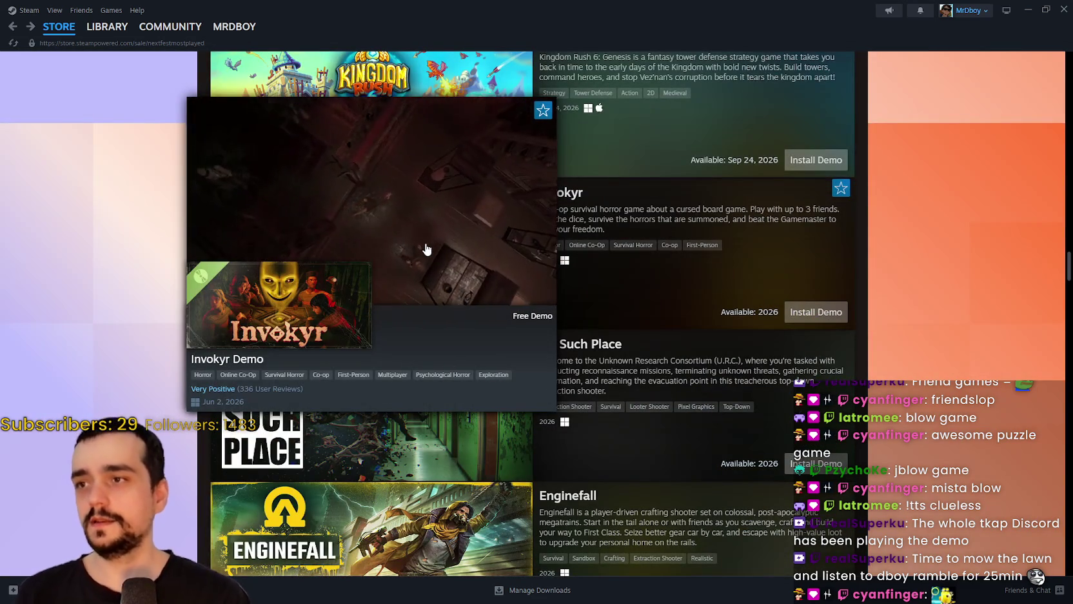
scroll(431, 405, "down", 2)
mouse_move(425, 278)
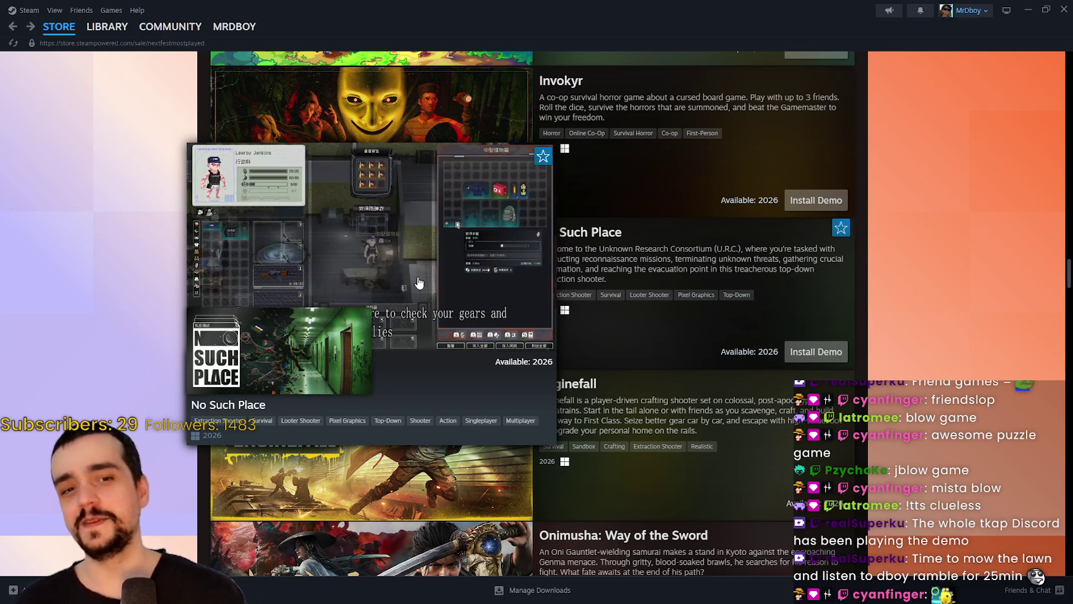
scroll(416, 284, "down", 1)
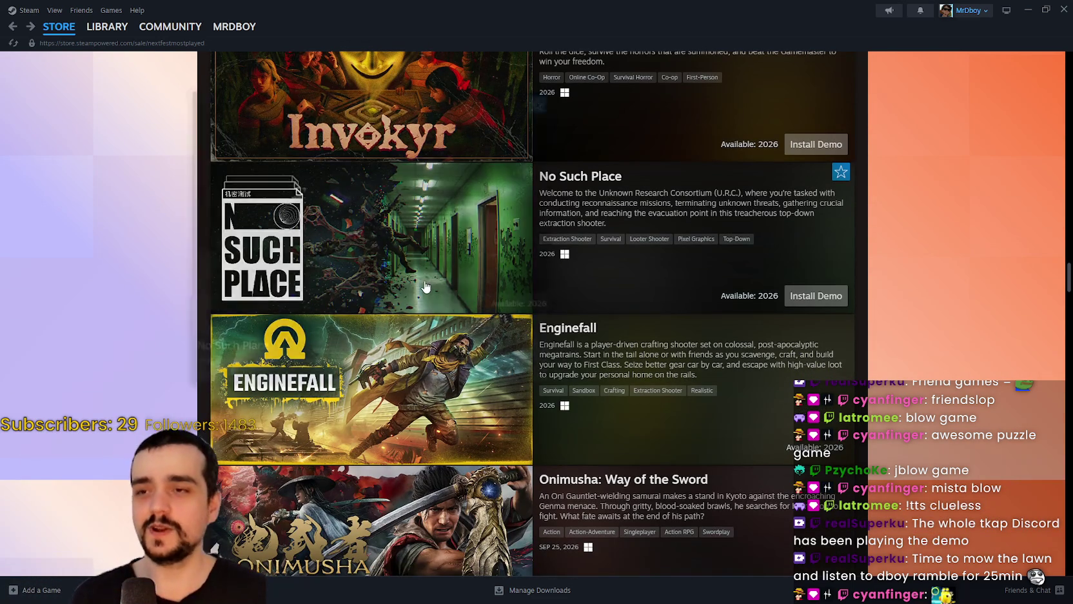
scroll(425, 286, "down", 1)
mouse_move(471, 204)
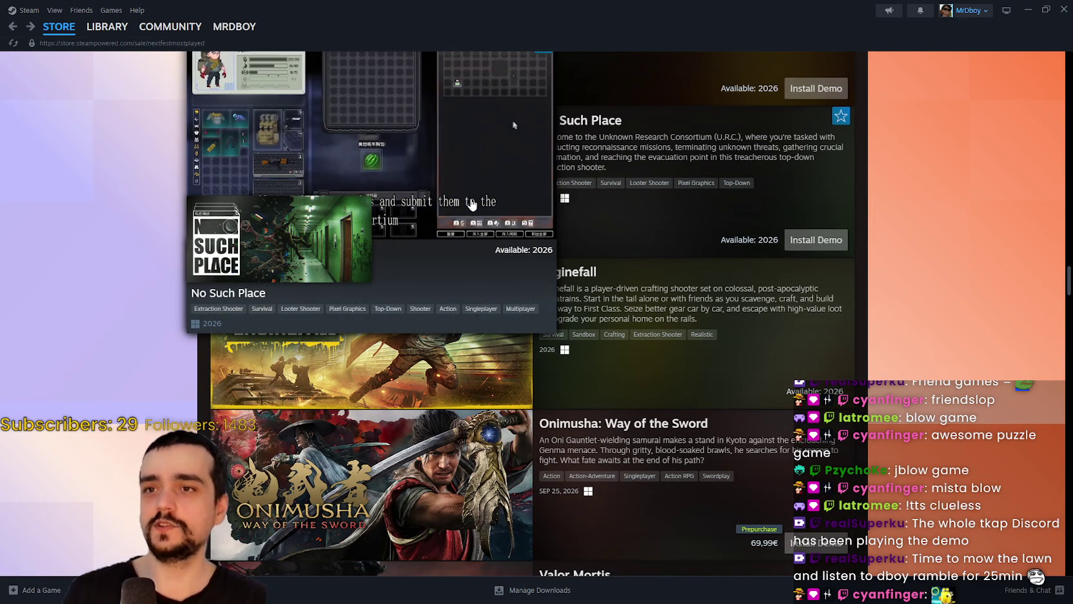
scroll(673, 289, "up", 1)
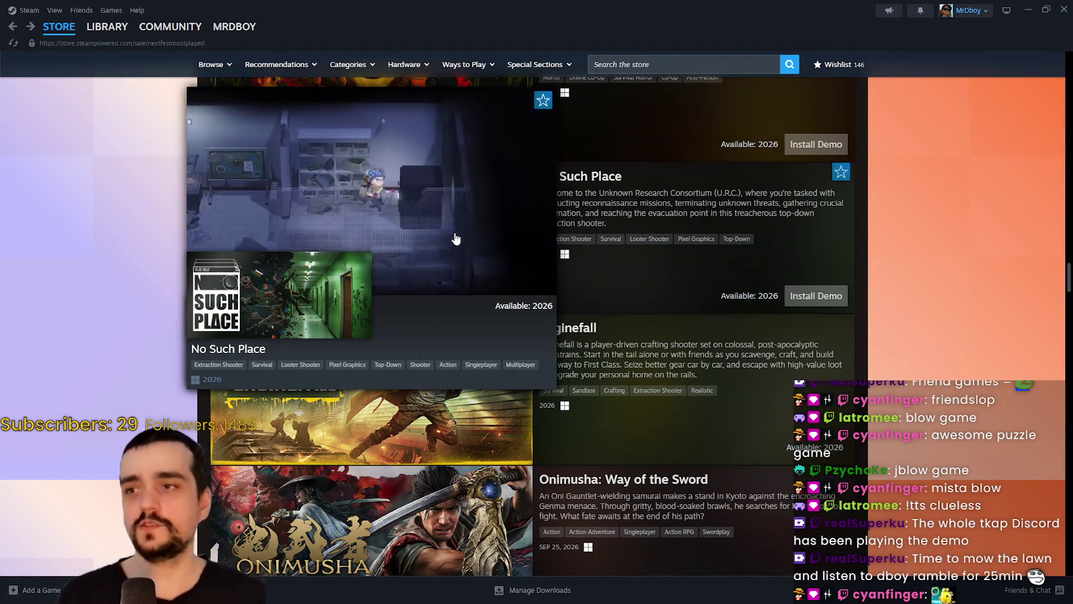
mouse_move(417, 419)
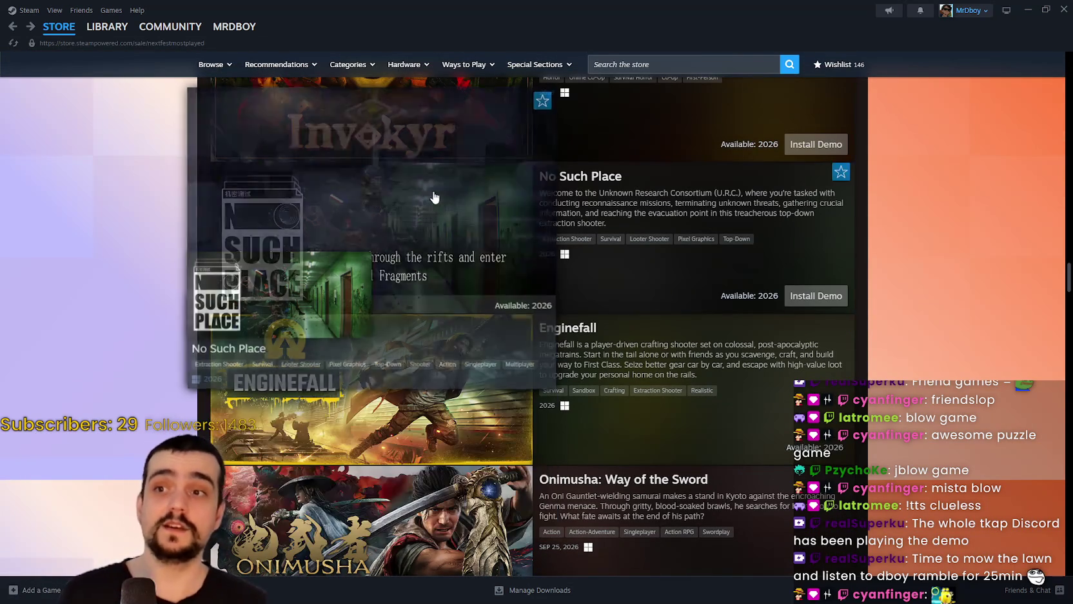
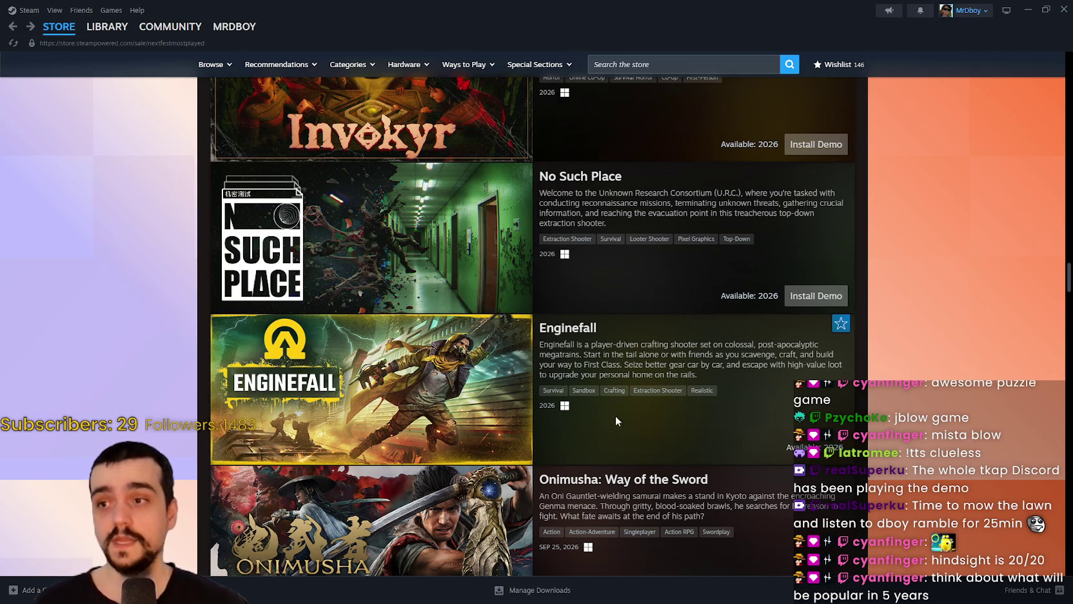
- Scroll the Next Fest most-played list past Enginefall to preview Onimusha: Way of the Sword
scroll(335, 349, "up", 1)
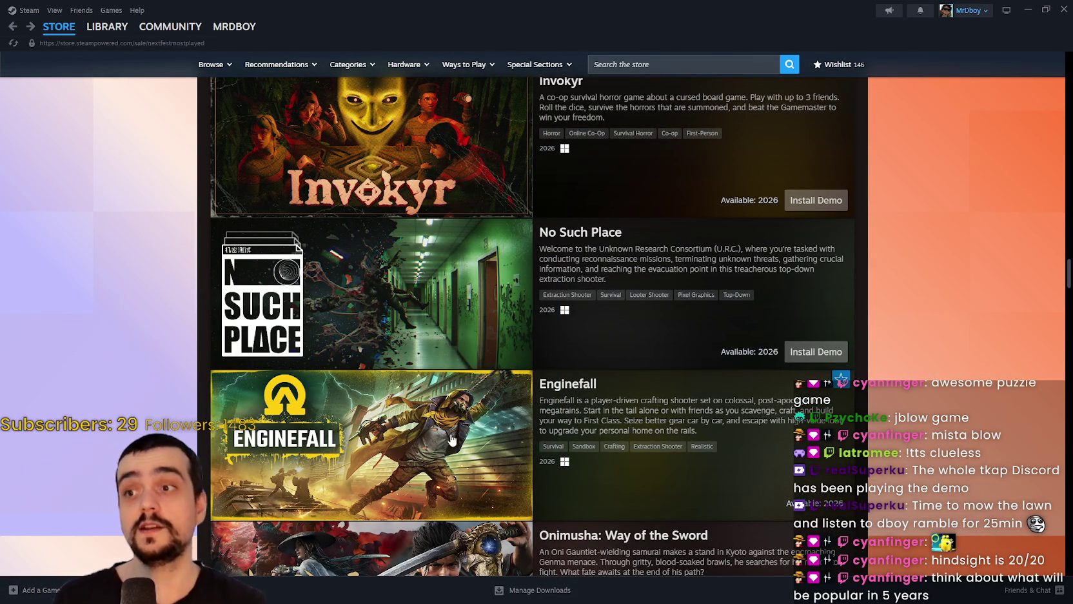
scroll(458, 439, "down", 1)
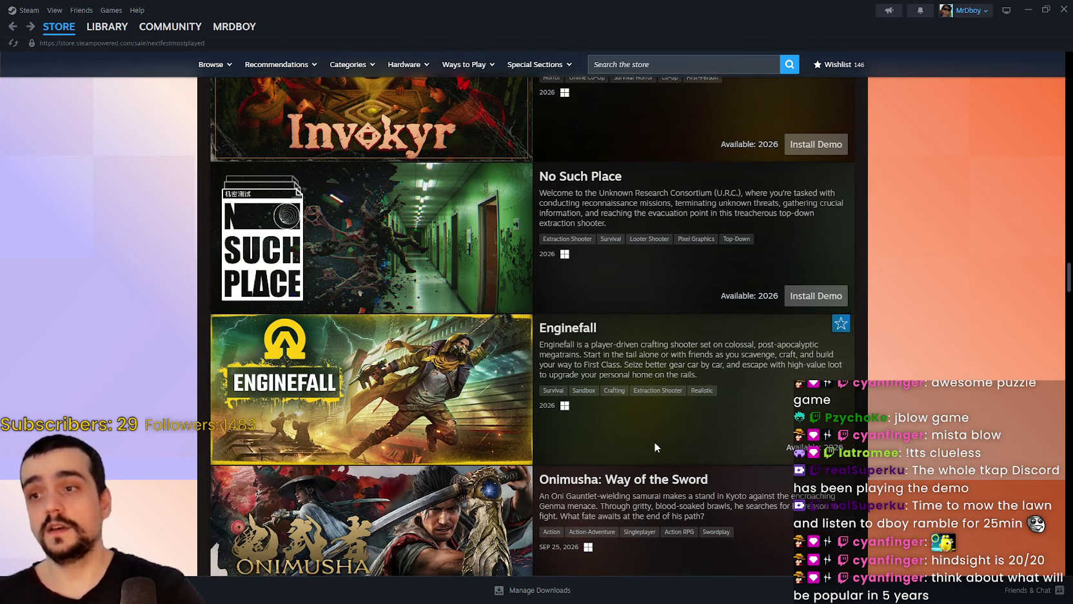
mouse_move(437, 372)
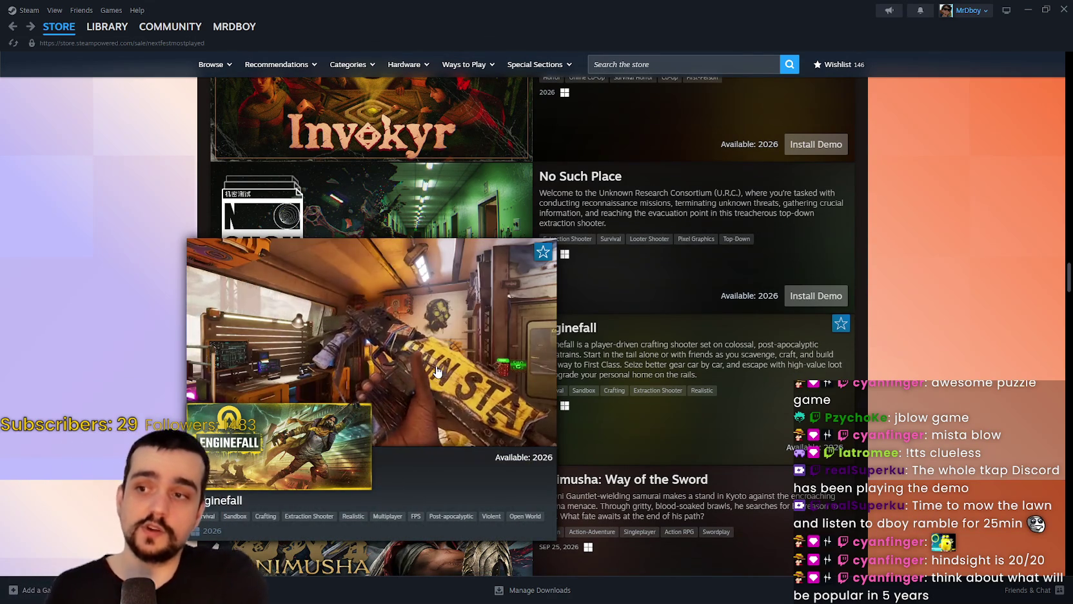
scroll(445, 348, "down", 2)
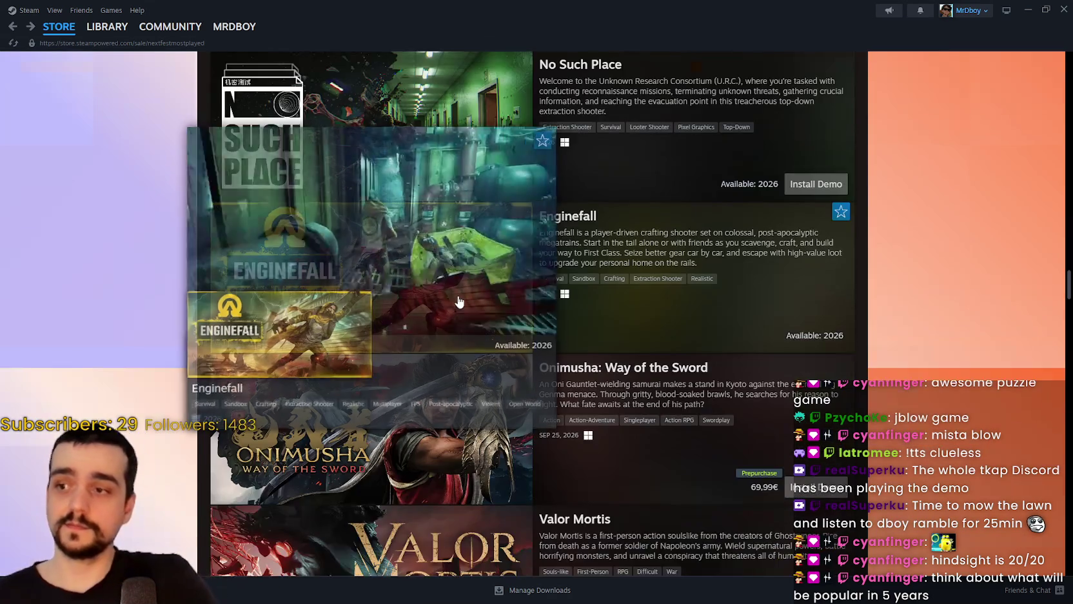
scroll(462, 302, "down", 2)
mouse_move(510, 300)
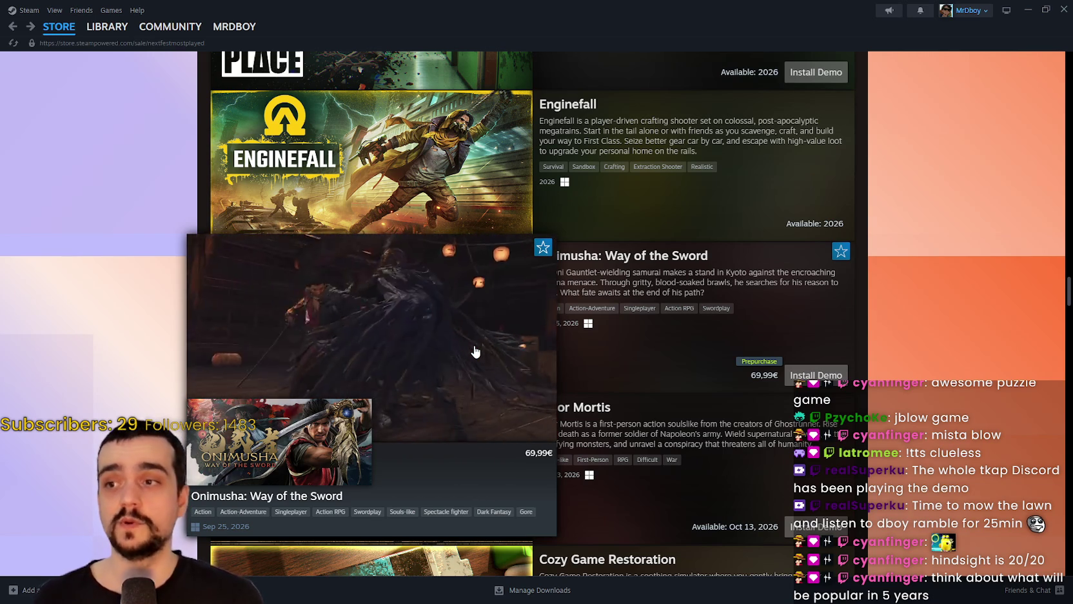
- Scroll past Cozy Game Restoration, Project: Doors and VOID DIVER to preview DragonSword : Awakening
scroll(475, 351, "down", 3)
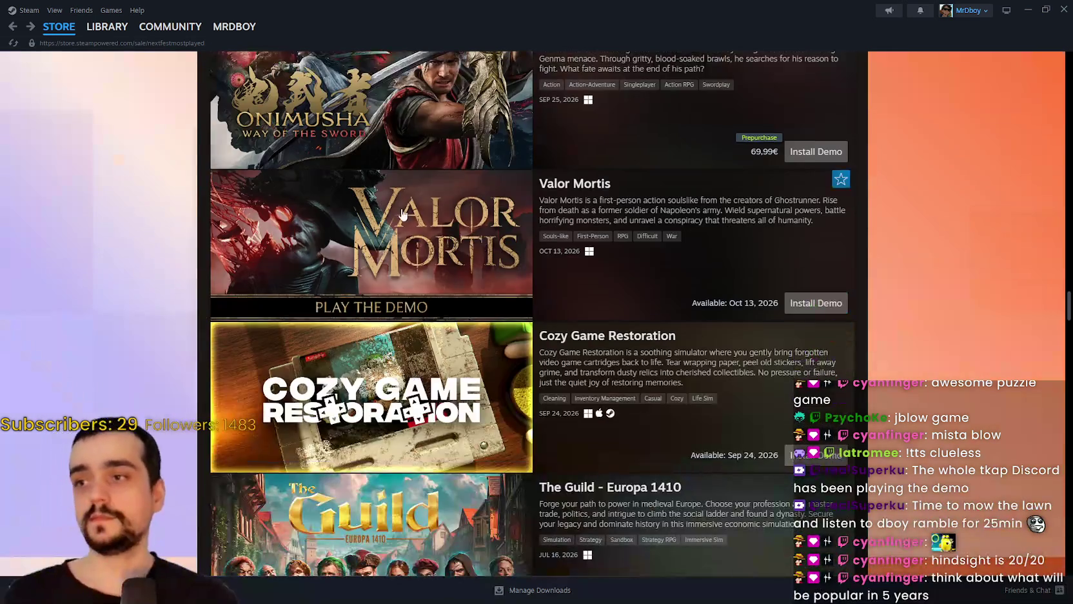
mouse_move(452, 433)
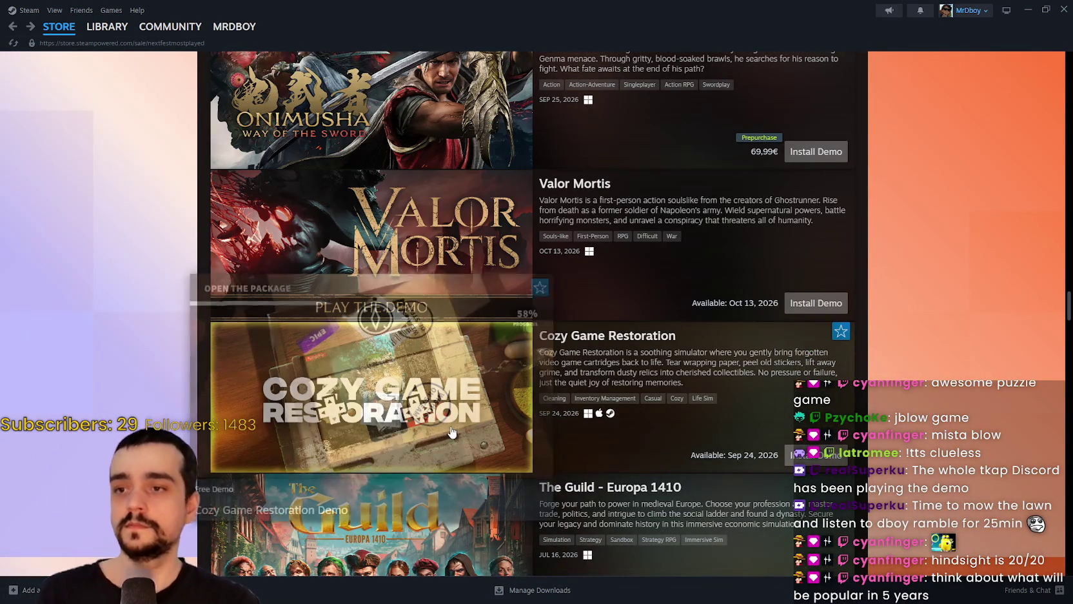
scroll(439, 368, "down", 1)
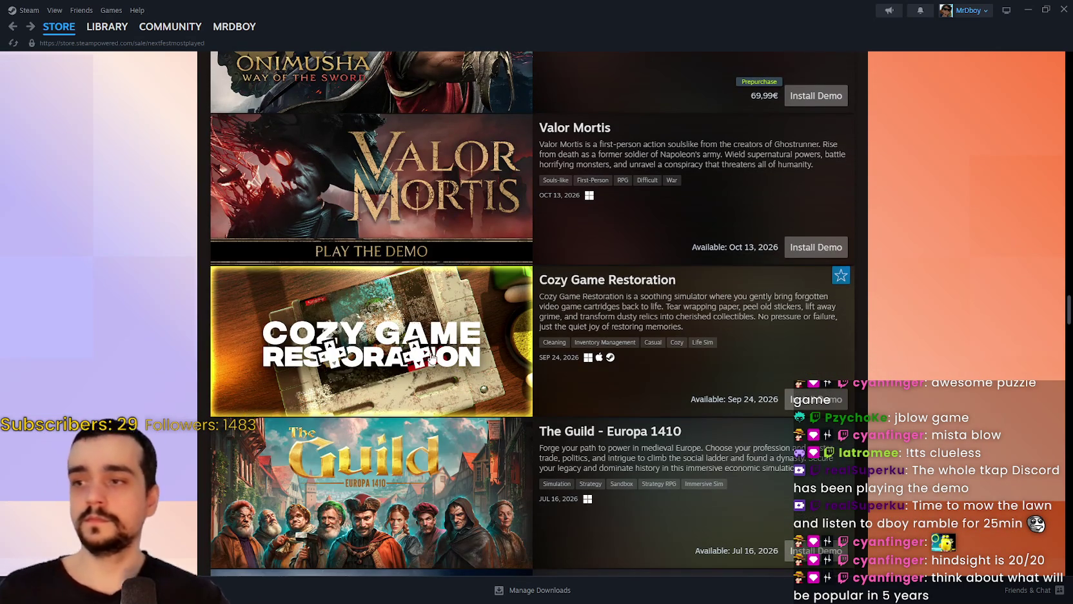
scroll(467, 418, "down", 1)
scroll(468, 418, "down", 1)
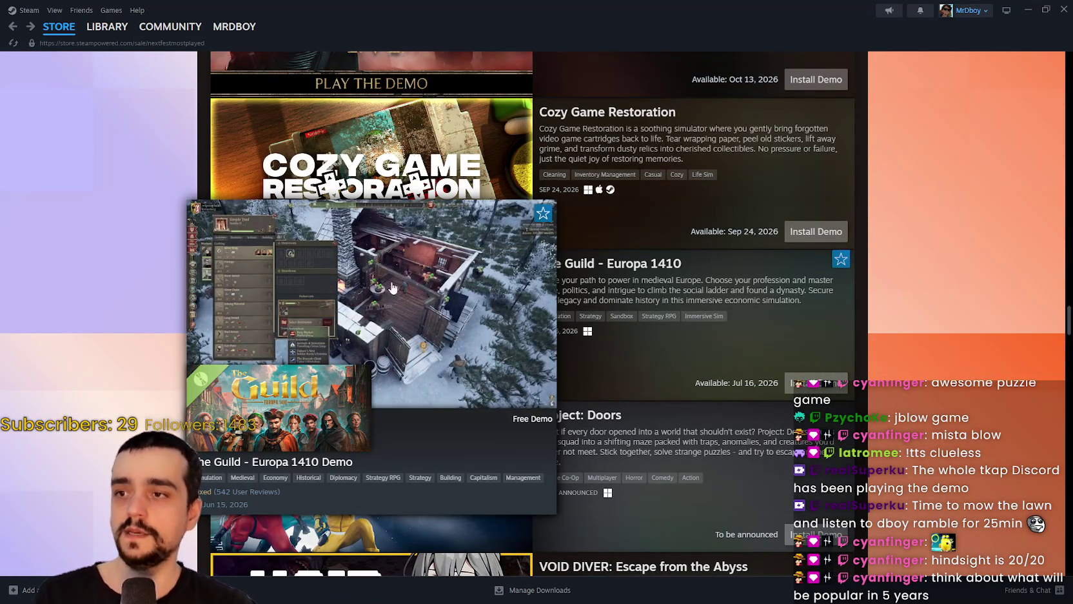
scroll(463, 407, "down", 1)
mouse_move(462, 407)
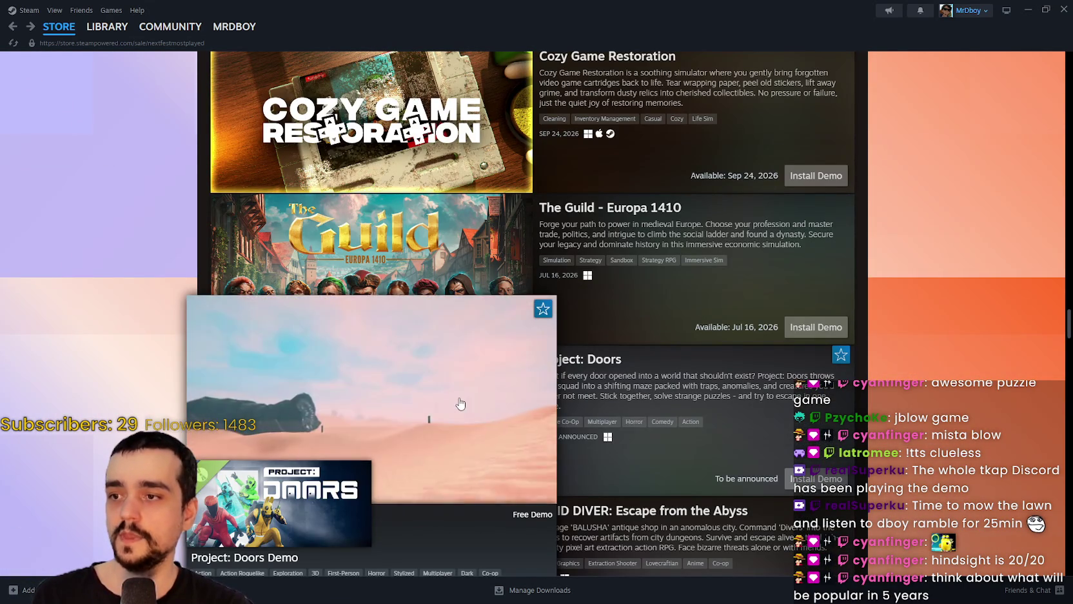
scroll(461, 405, "down", 1)
scroll(461, 403, "down", 2)
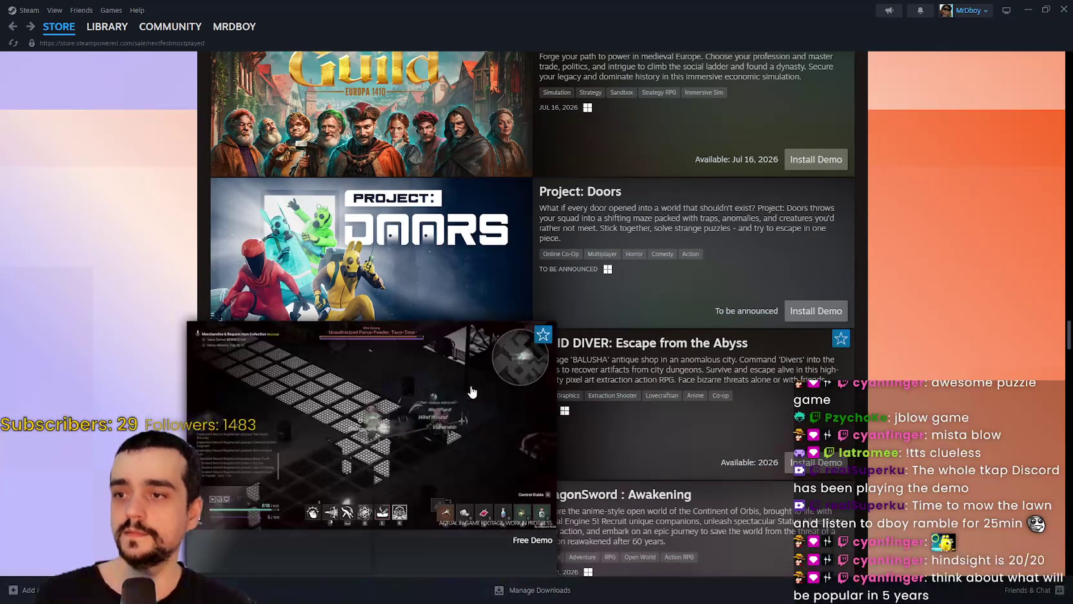
scroll(472, 391, "down", 1)
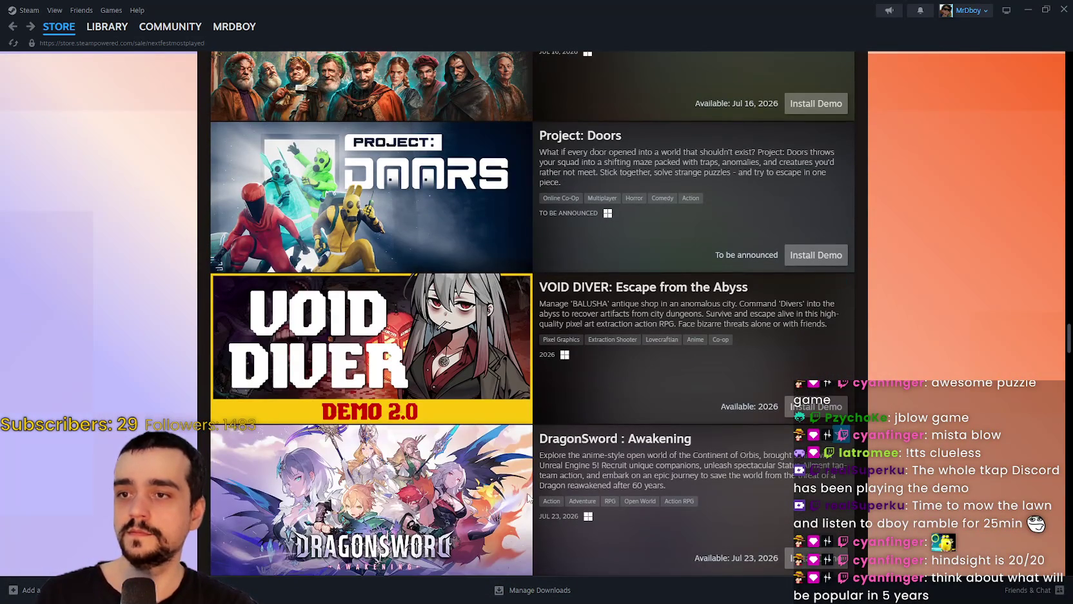
mouse_move(497, 471)
scroll(497, 471, "down", 3)
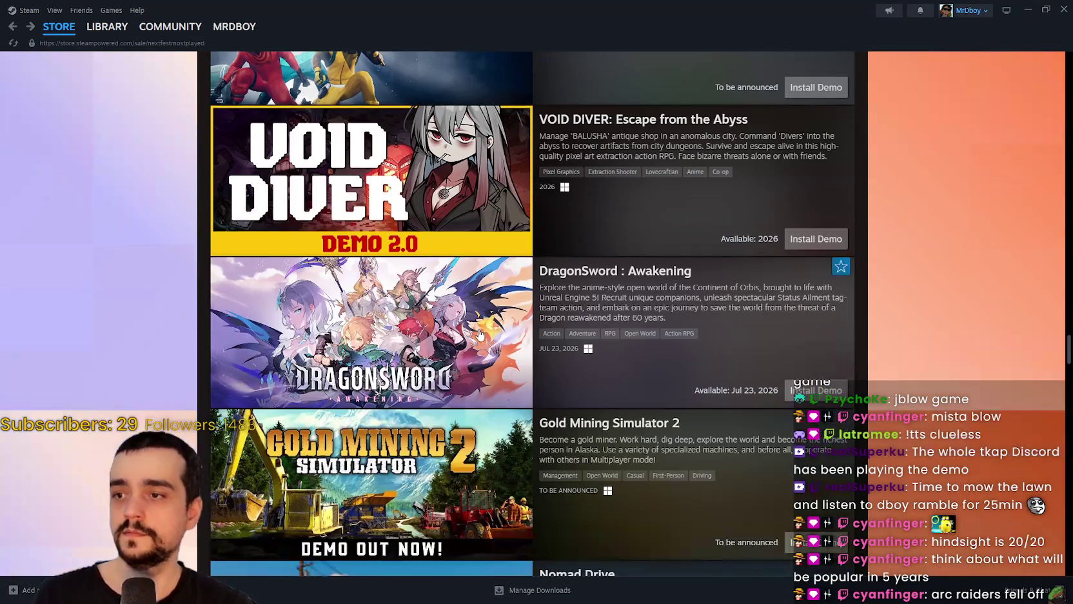
mouse_move(453, 329)
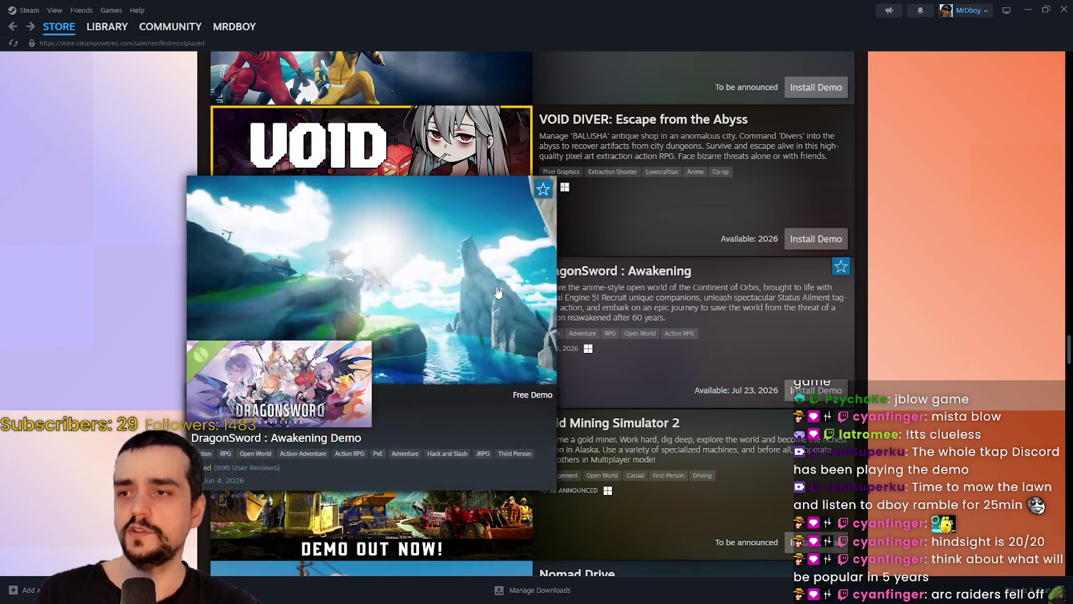
mouse_move(467, 303)
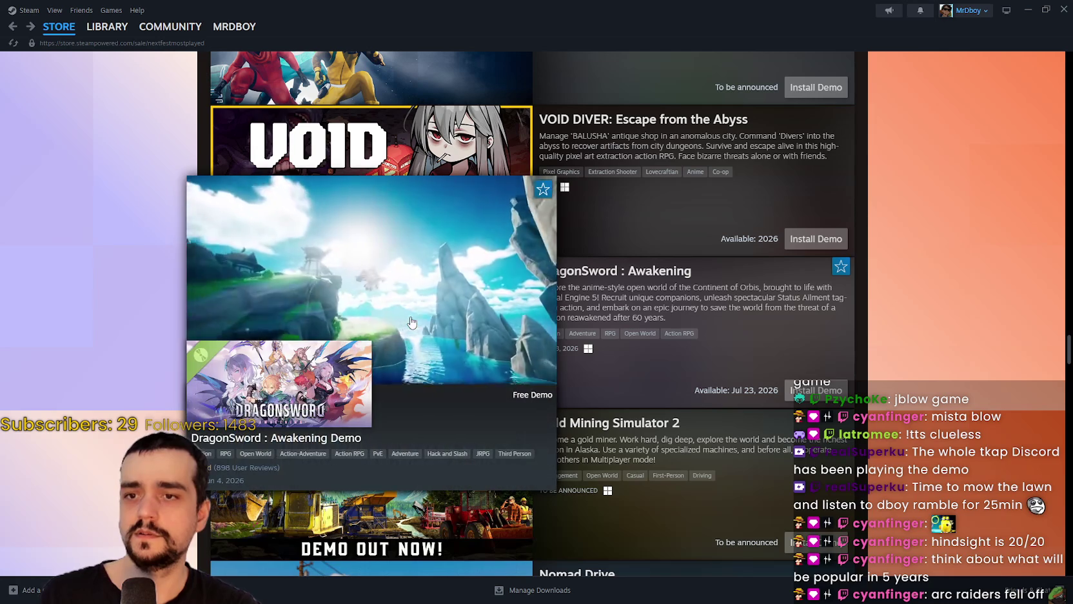
- Add DragonSword : Awakening to the Steam wishlist
scroll(689, 311, "down", 1)
scroll(689, 311, "down", 2)
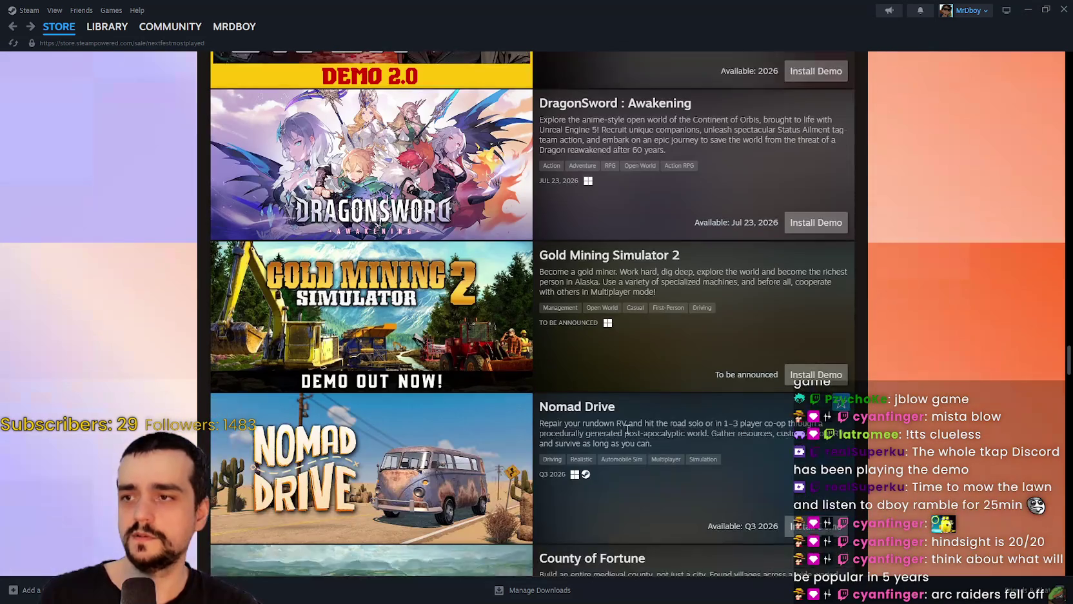
scroll(616, 426, "up", 3)
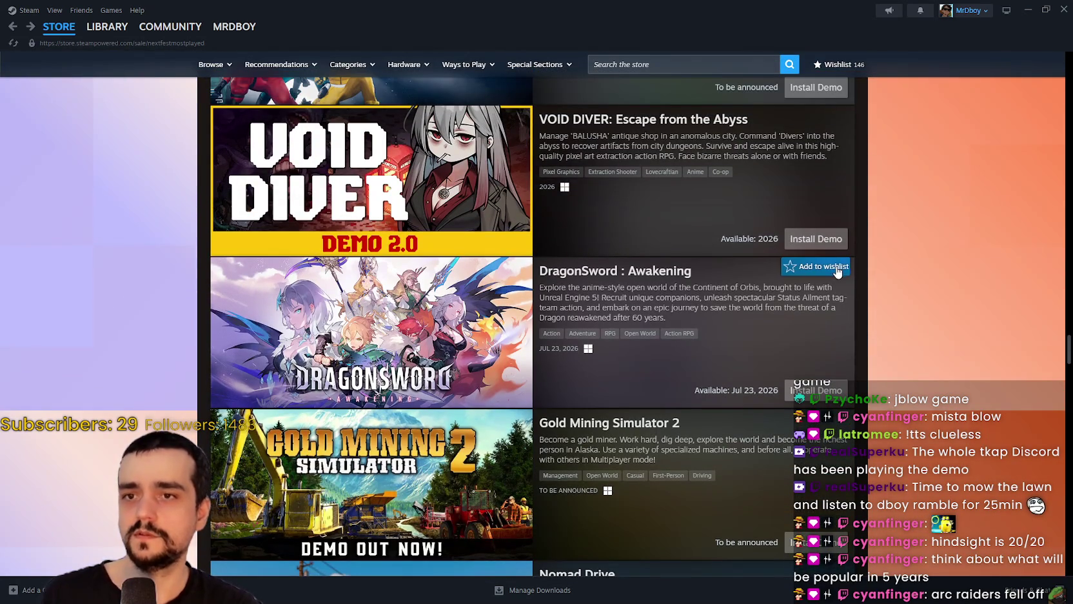
left_click(837, 271)
- Scroll further down the list to preview Bus Simulator 27 (prepurchase 29,99€)
scroll(449, 363, "down", 3)
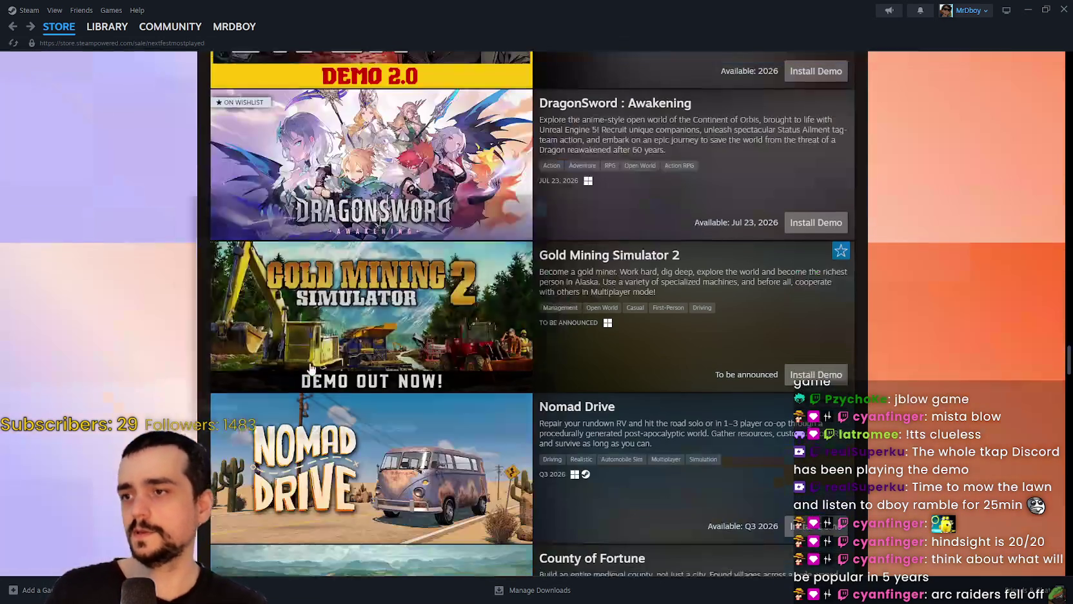
scroll(394, 272, "down", 3)
mouse_move(394, 273)
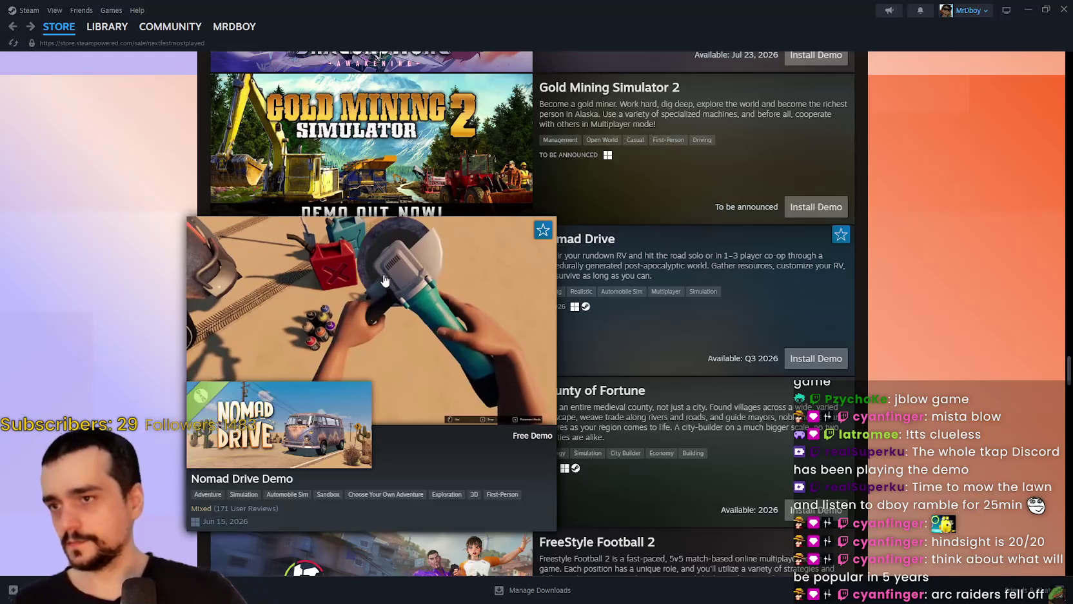
scroll(387, 274, "down", 2)
scroll(352, 289, "up", 1)
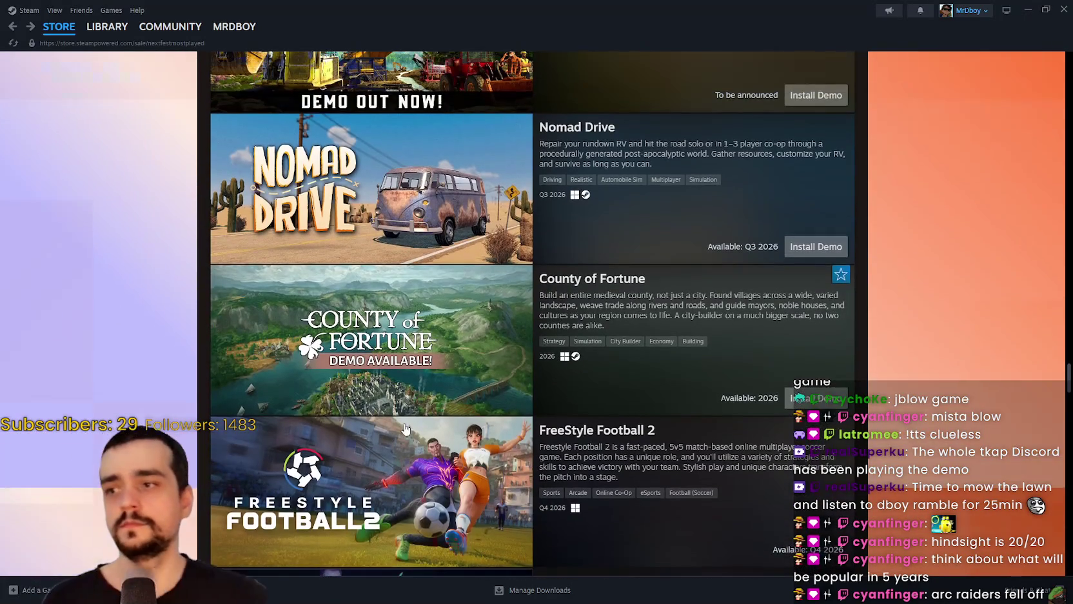
scroll(374, 319, "down", 6)
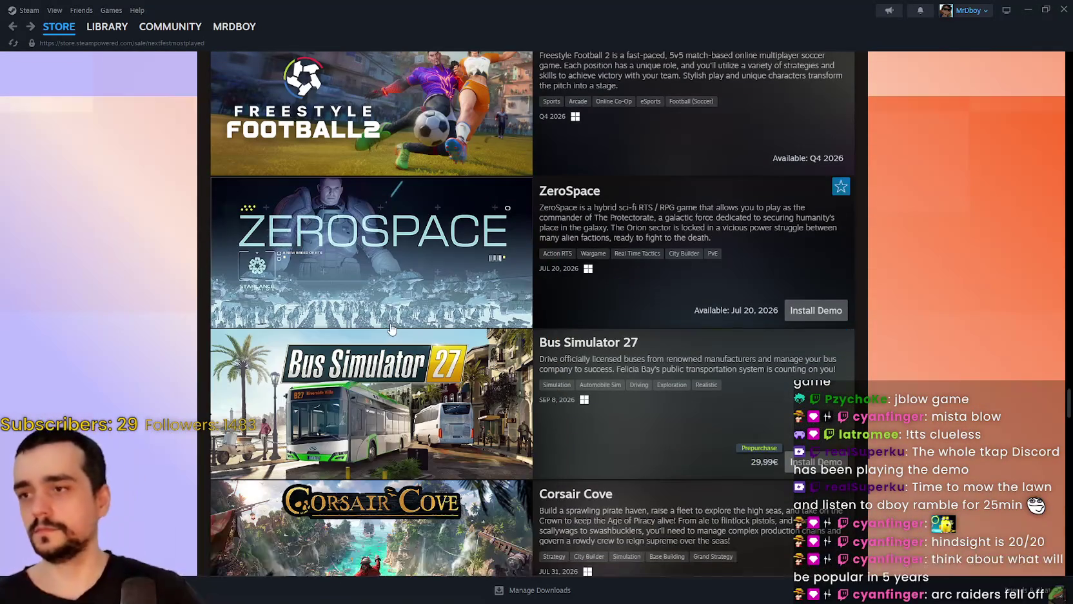
scroll(404, 296, "down", 2)
mouse_move(412, 292)
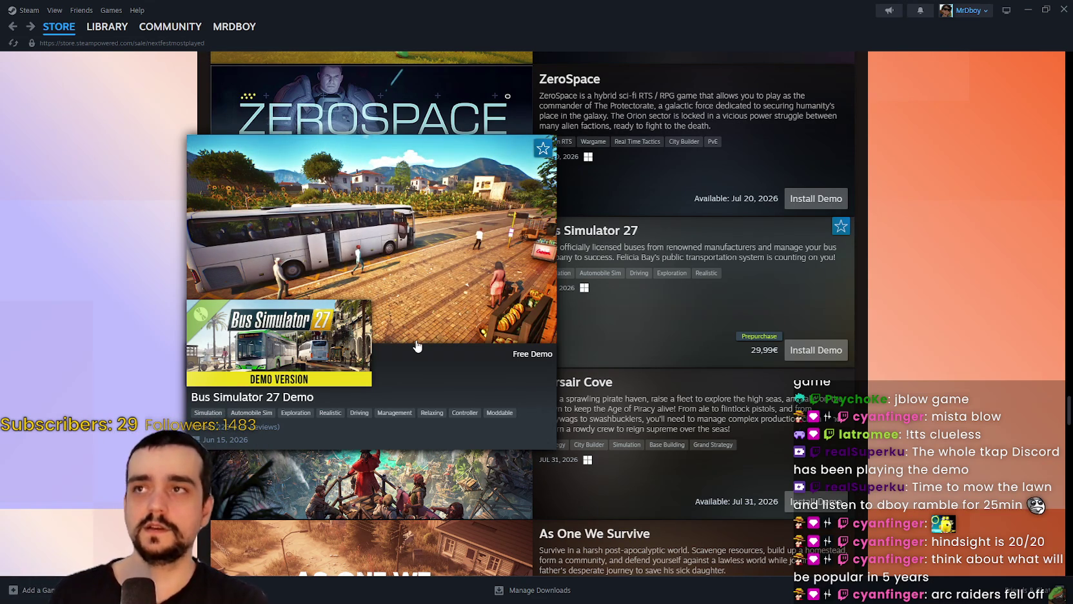
scroll(417, 346, "down", 4)
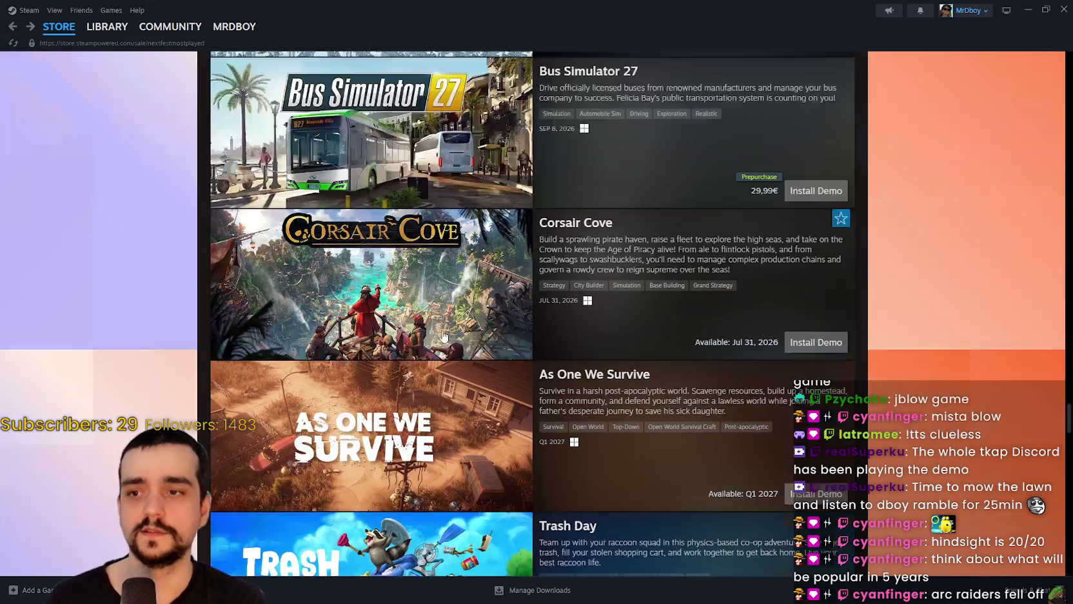
- Scroll on to Sir, We Have an Orc Problem, 1666: Amsterdam and Car Mechanic Simulator 2026
scroll(464, 295, "up", 3)
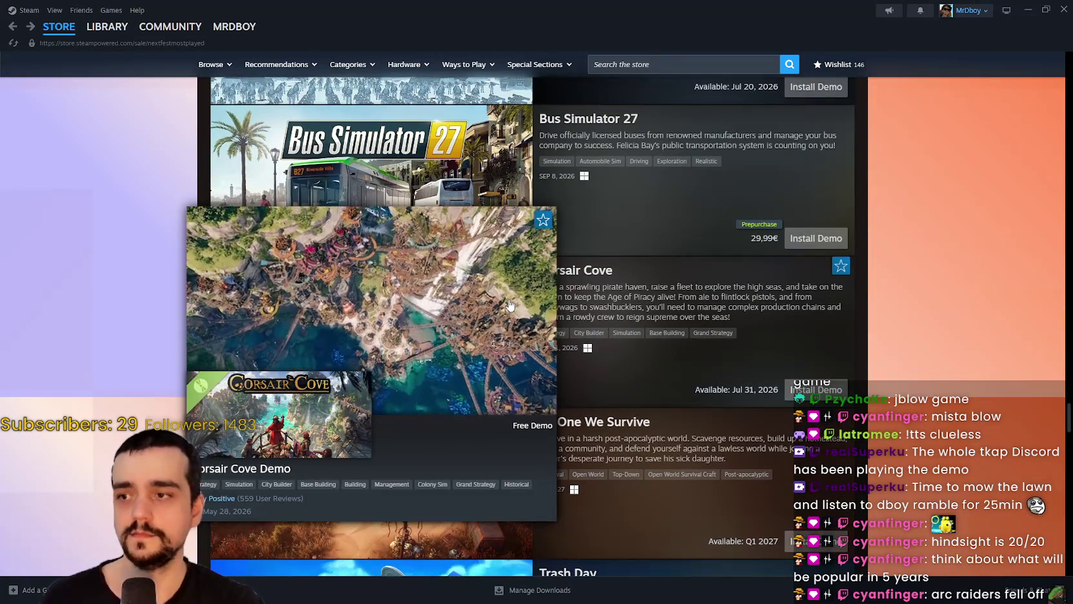
scroll(415, 253, "down", 3)
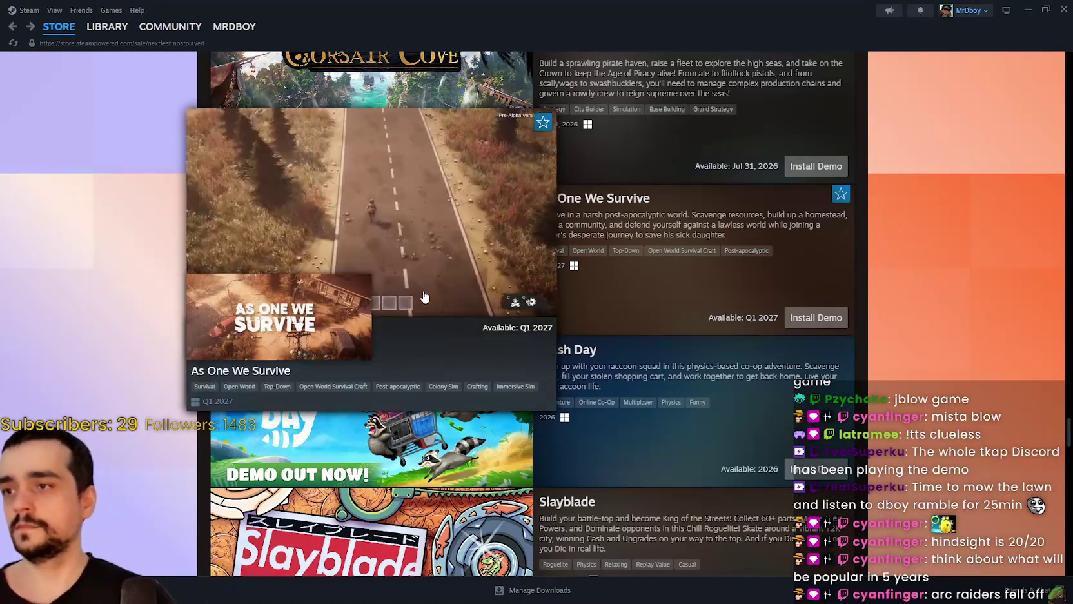
mouse_move(450, 421)
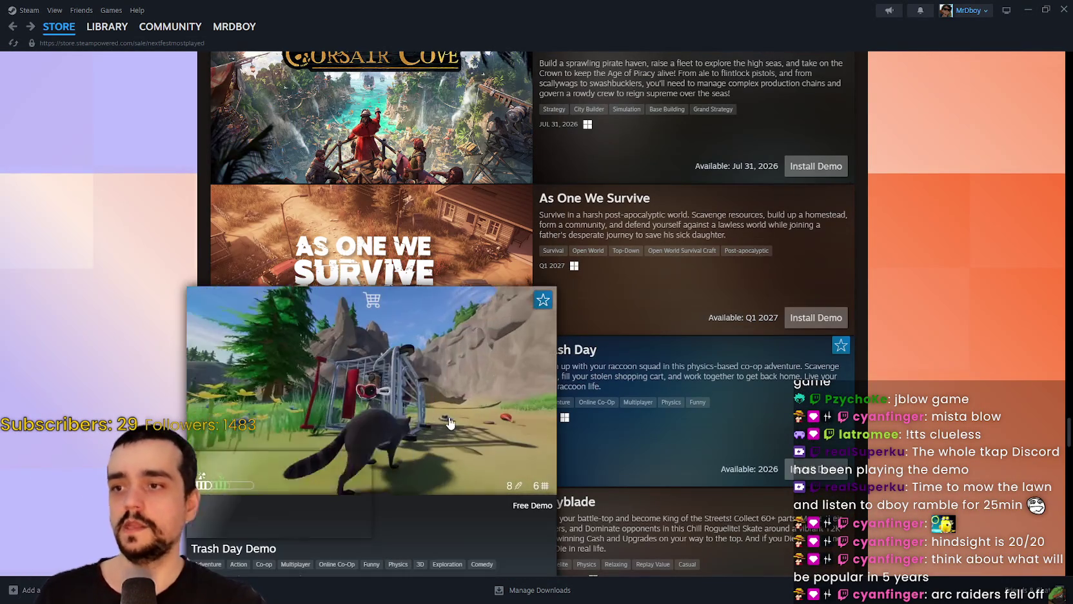
scroll(426, 290, "down", 4)
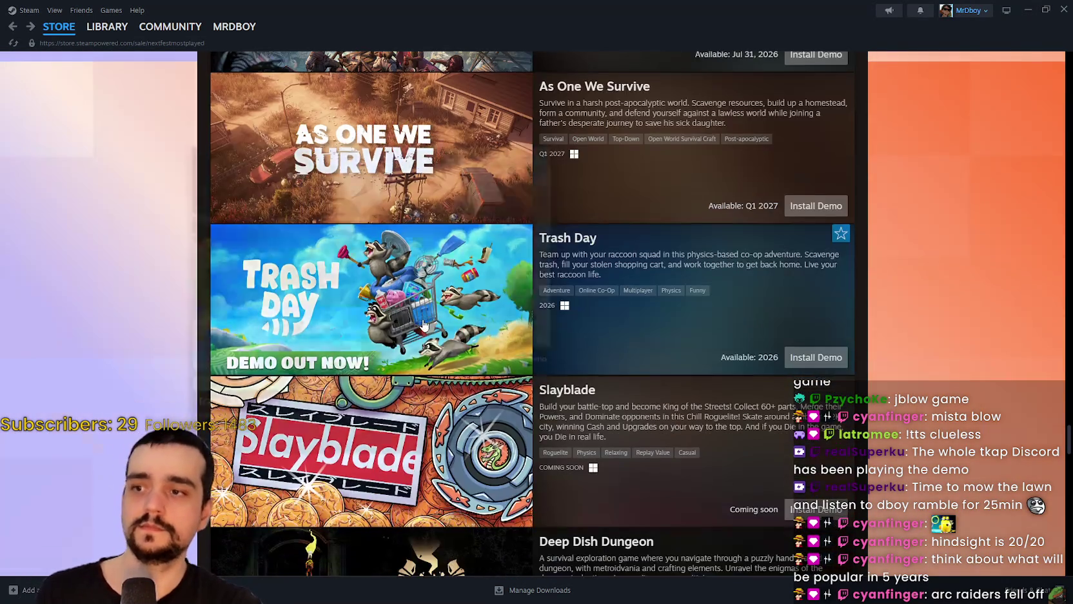
scroll(451, 326, "down", 2)
mouse_move(449, 327)
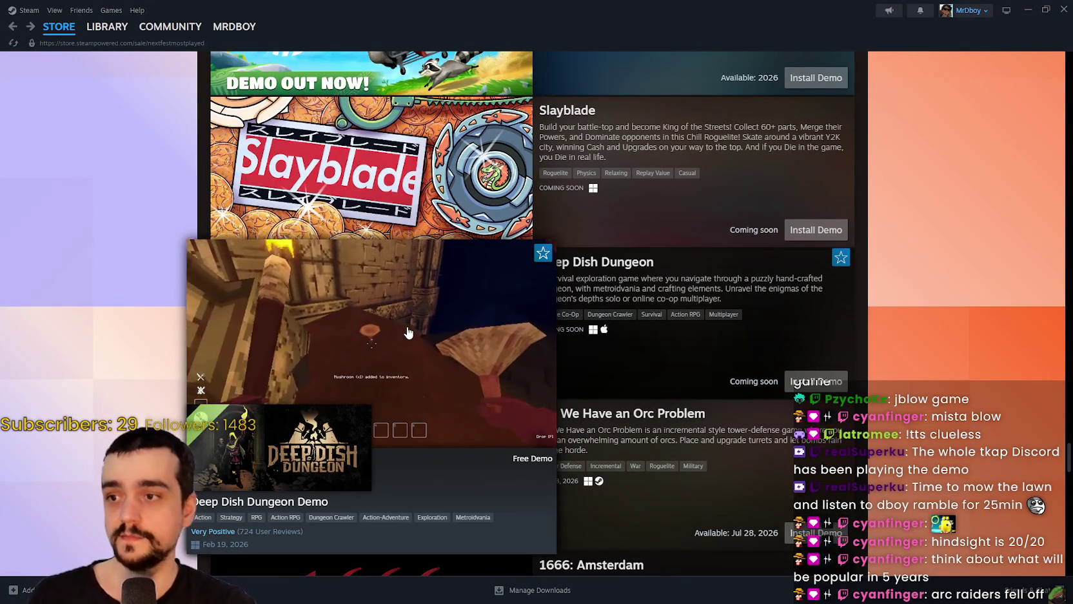
scroll(444, 322, "down", 2)
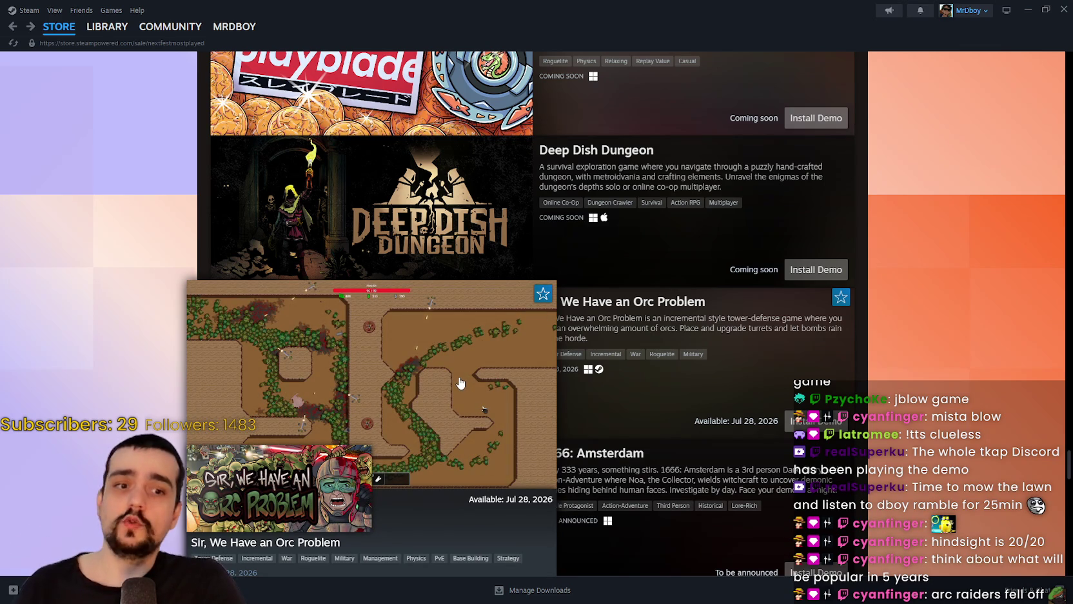
scroll(460, 382, "down", 2)
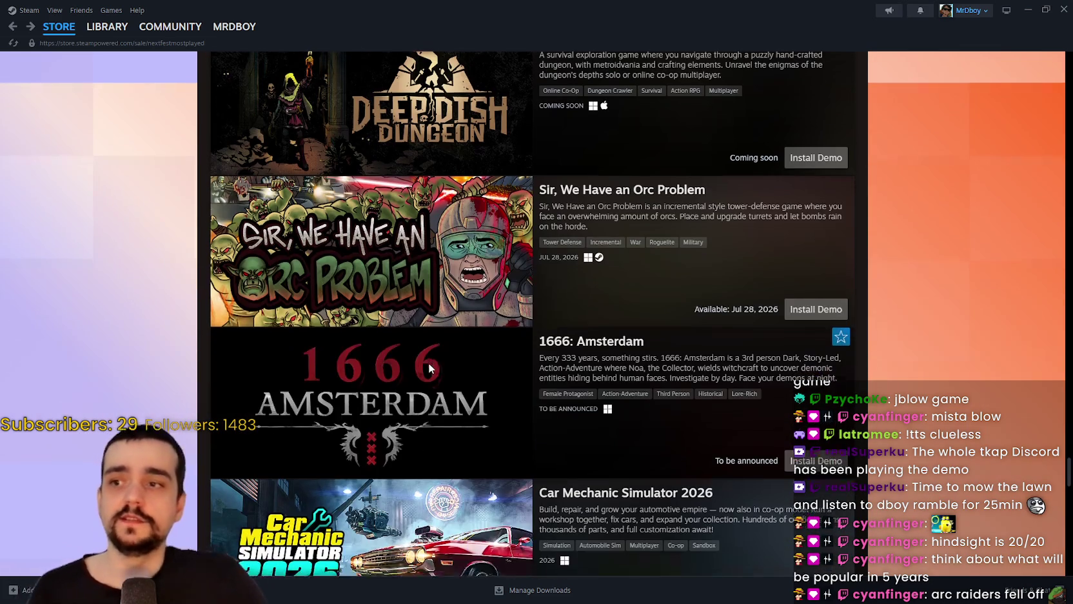
scroll(457, 386, "down", 1)
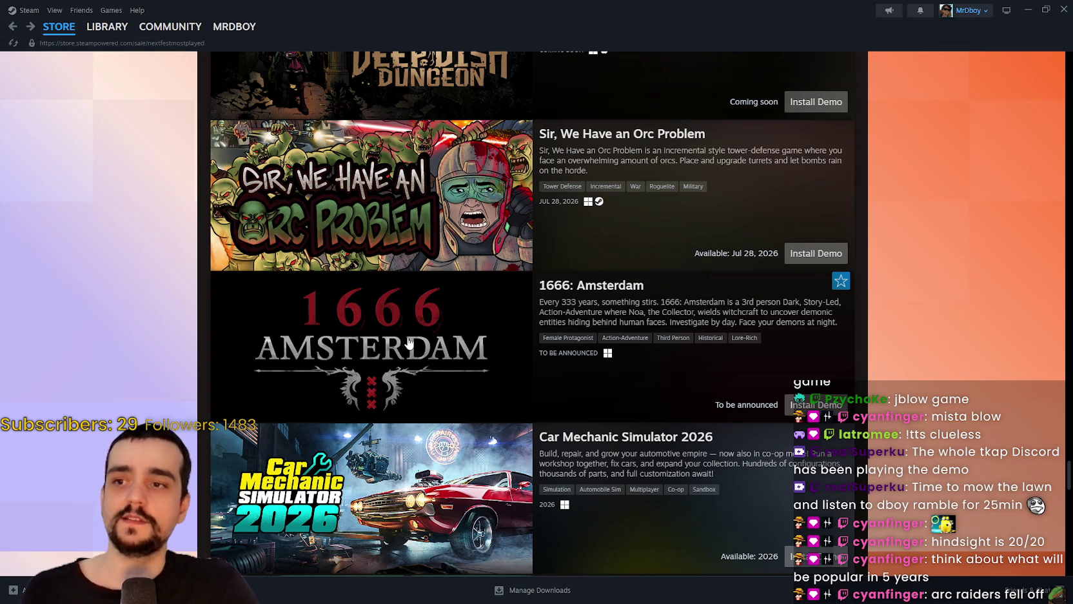
- Preview Demon Bluff, IGTAP, Trees Hate You and Last Pirates: Die Together while scrolling to Dungeon Settlers
scroll(408, 342, "down", 2)
scroll(696, 463, "down", 2)
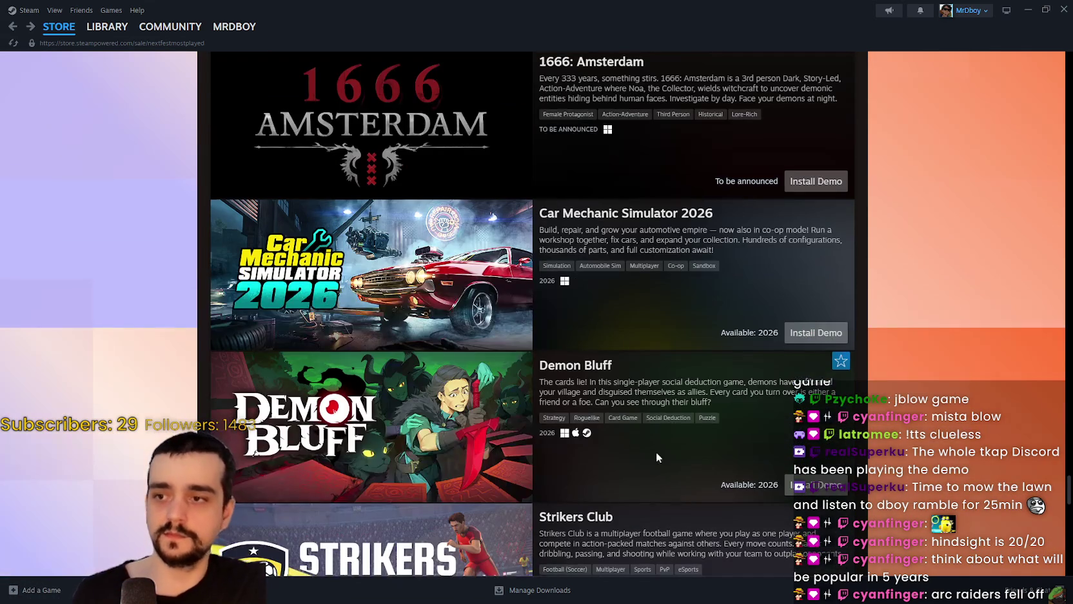
scroll(457, 413, "down", 4)
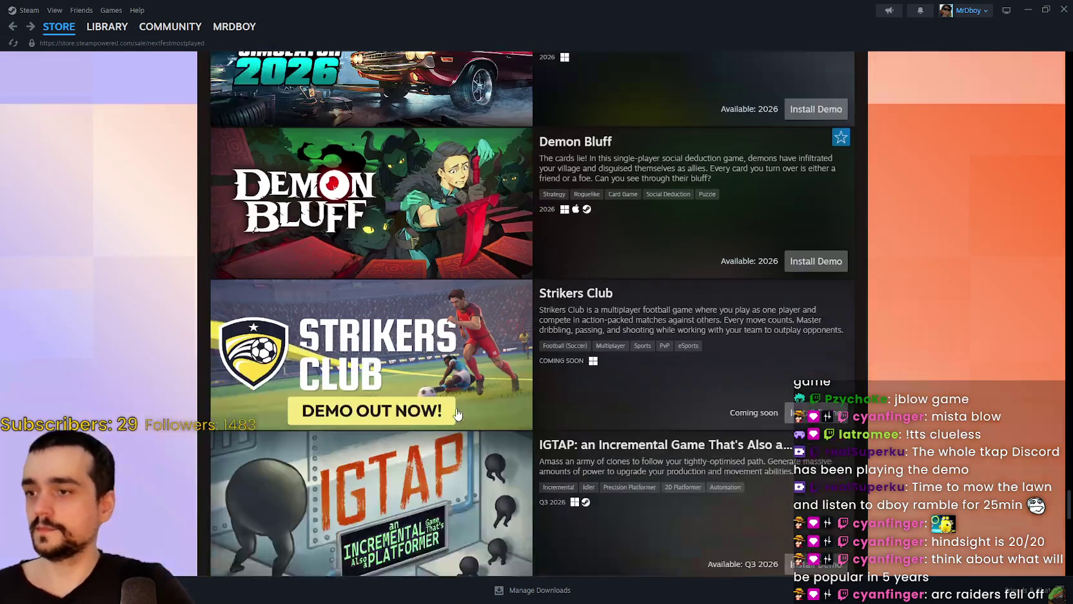
scroll(457, 414, "up", 4)
scroll(457, 413, "up", 3)
mouse_move(358, 288)
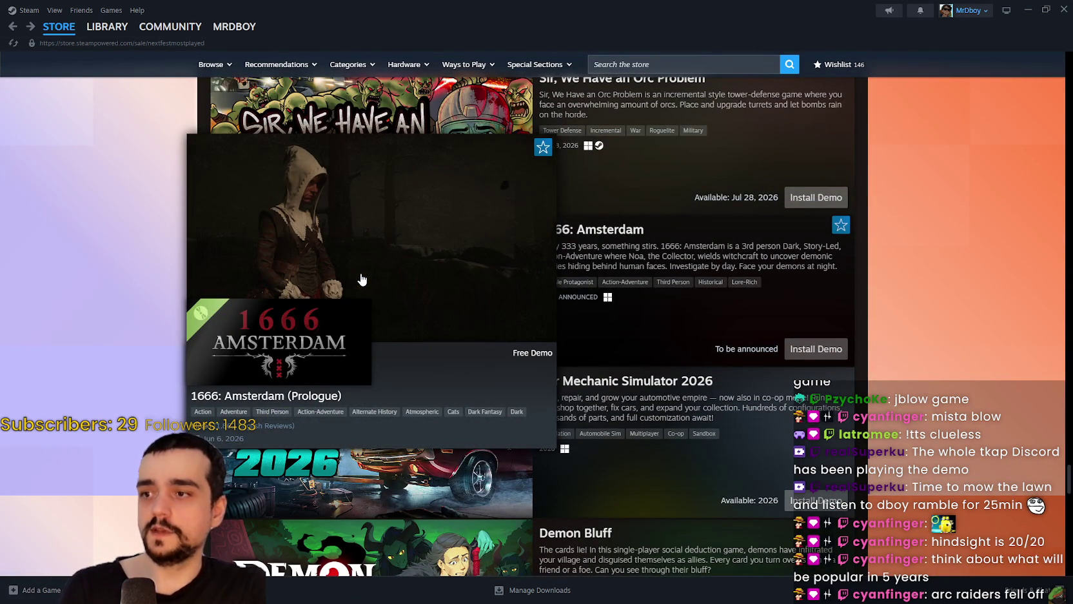
scroll(362, 278, "down", 5)
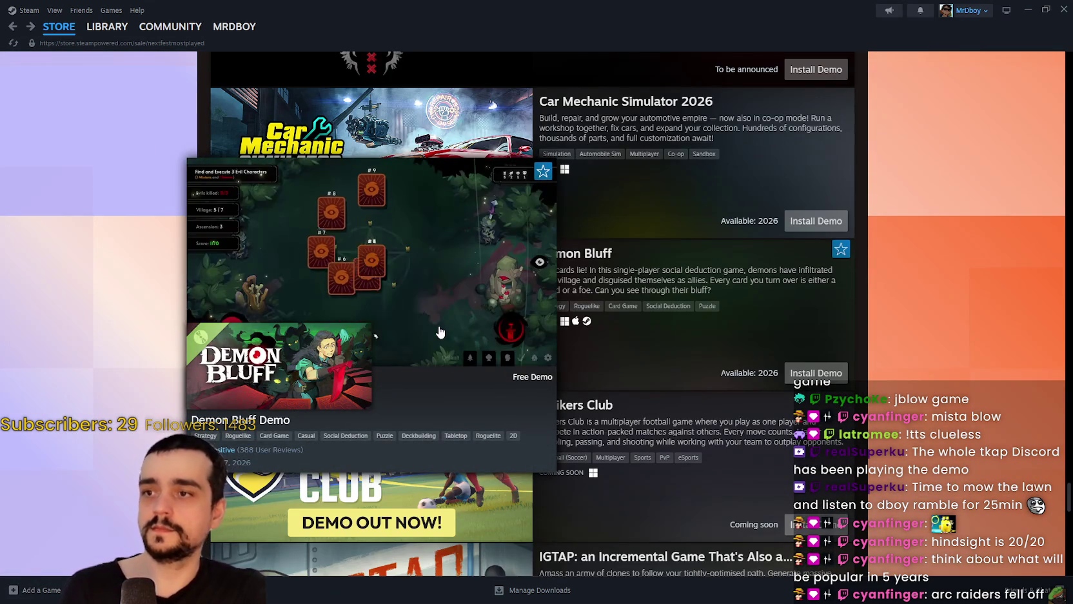
scroll(757, 437, "down", 6)
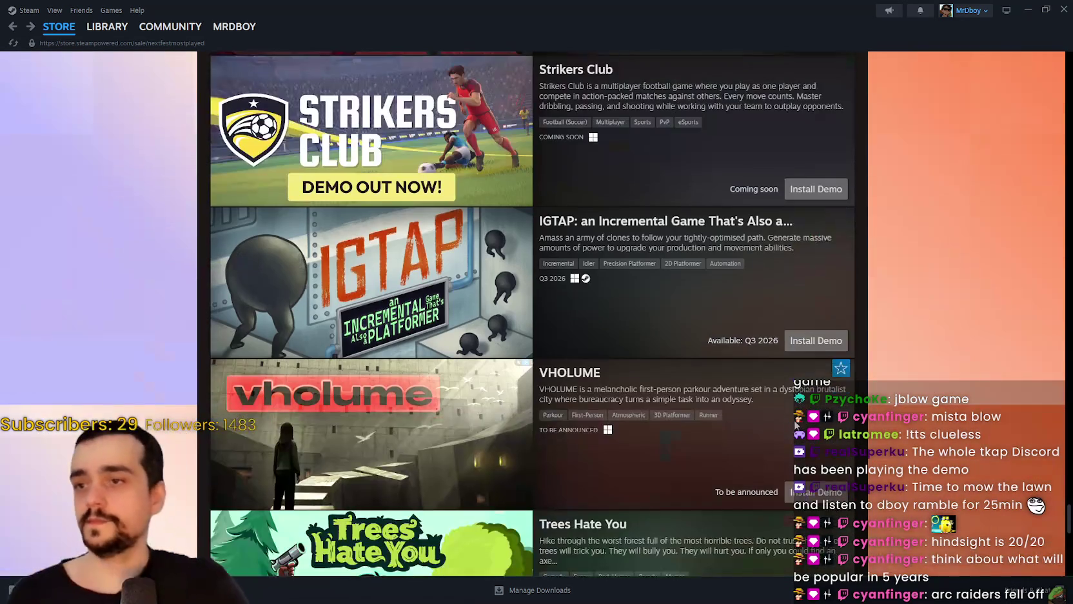
scroll(412, 221, "down", 2)
scroll(411, 222, "up", 1)
mouse_move(412, 221)
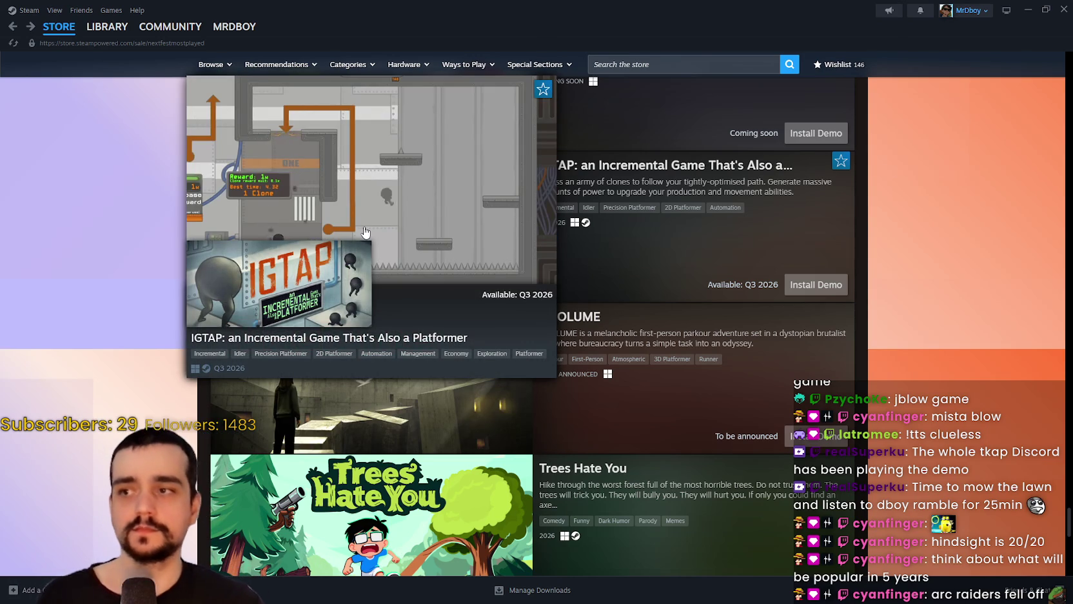
scroll(366, 232, "down", 1)
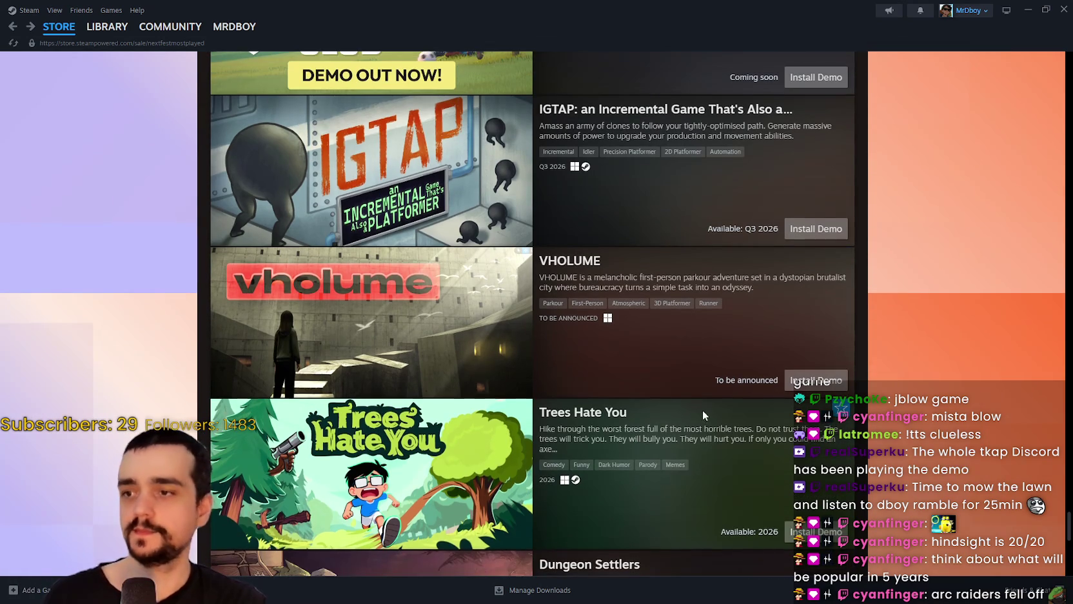
scroll(702, 414, "down", 4)
scroll(712, 405, "up", 3)
scroll(766, 462, "up", 2)
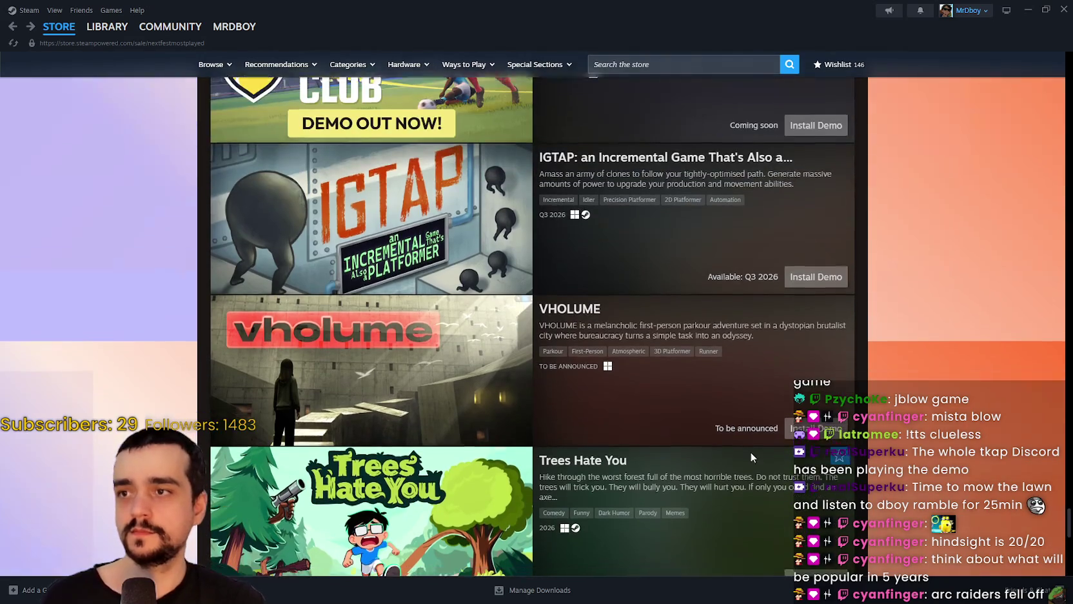
scroll(765, 462, "down", 4)
scroll(645, 400, "up", 4)
scroll(578, 355, "down", 4)
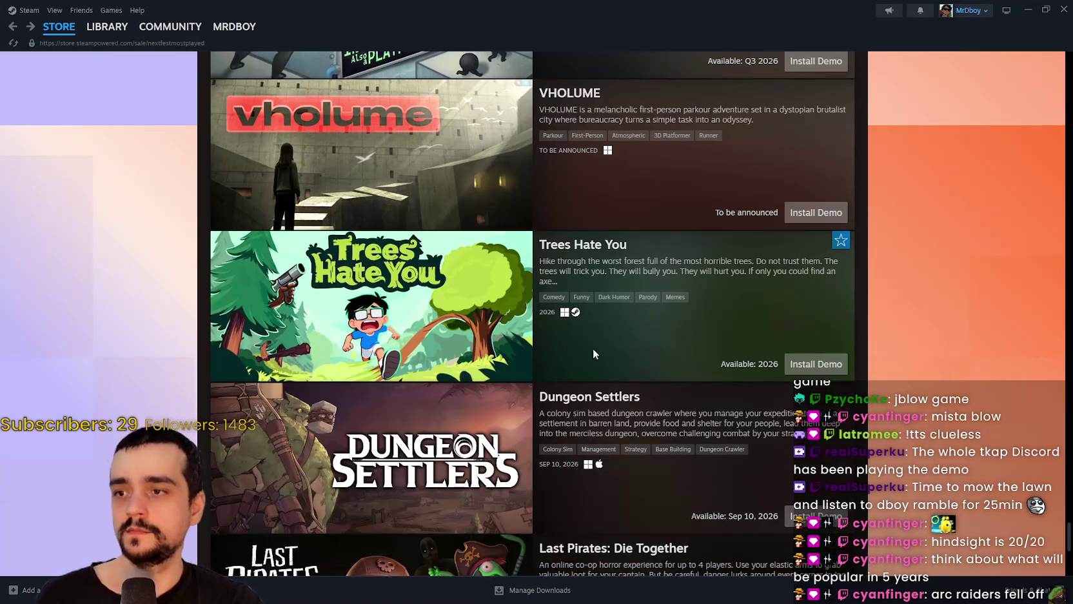
scroll(422, 226, "down", 3)
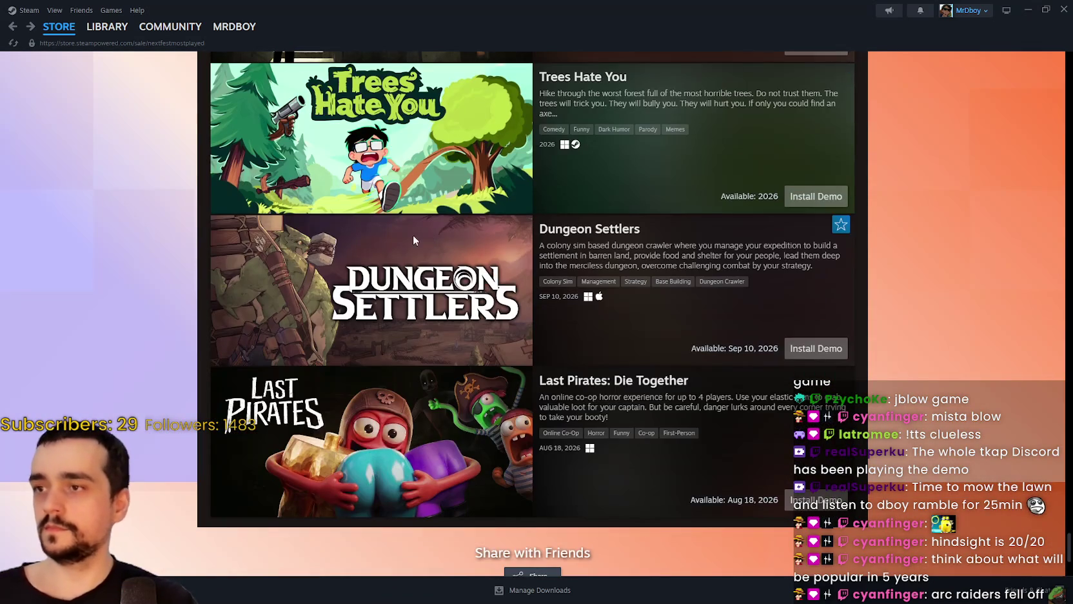
scroll(420, 220, "up", 2)
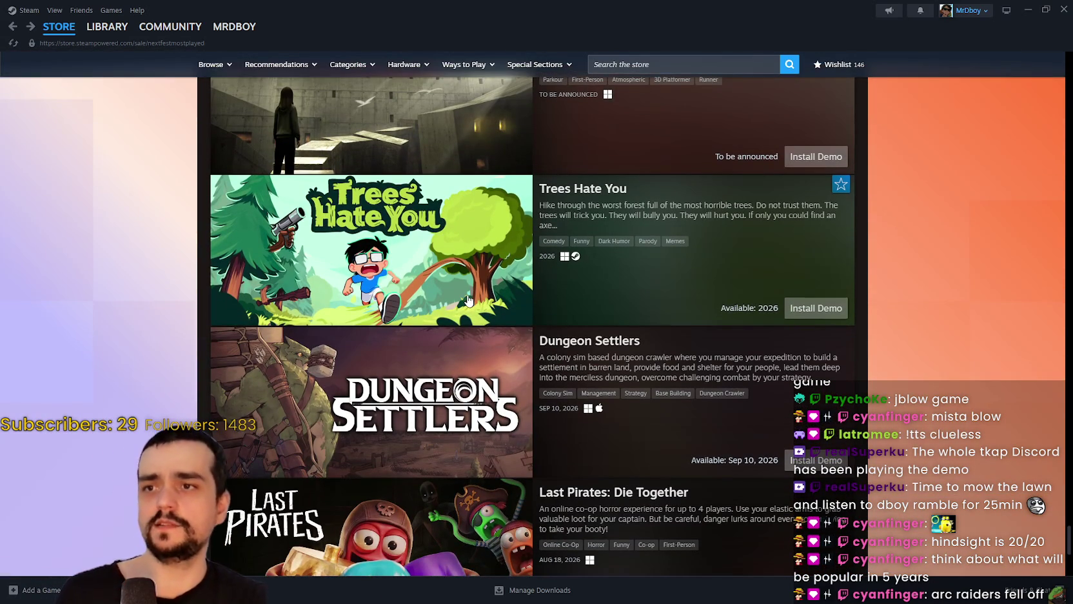
mouse_move(400, 259)
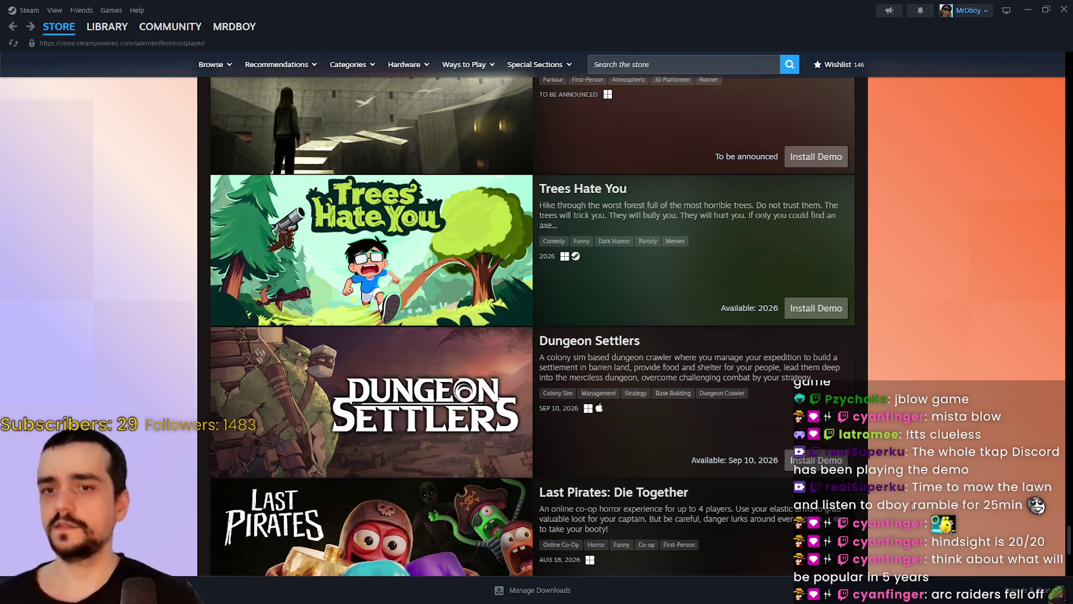
scroll(913, 512, "down", 3)
scroll(897, 451, "up", 5)
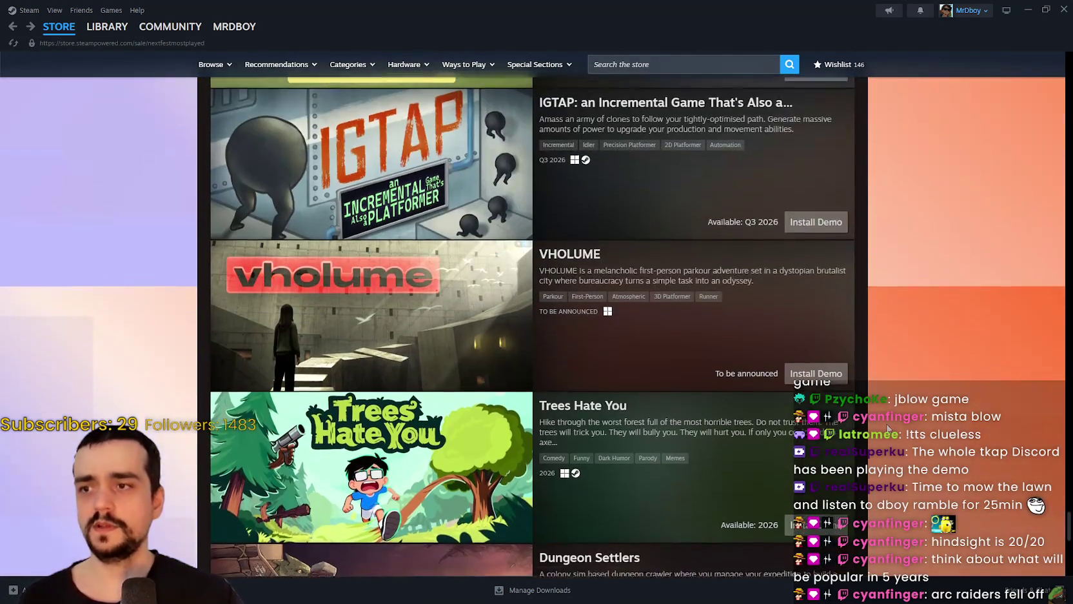
scroll(889, 428, "up", 2)
scroll(646, 432, "down", 3)
mouse_move(377, 436)
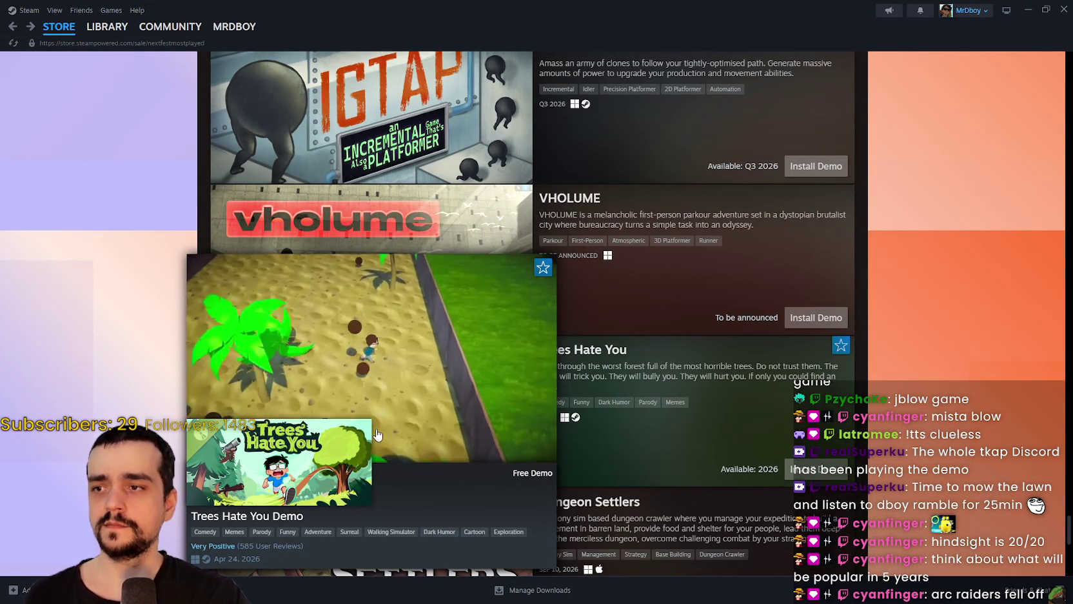
scroll(614, 295, "down", 4)
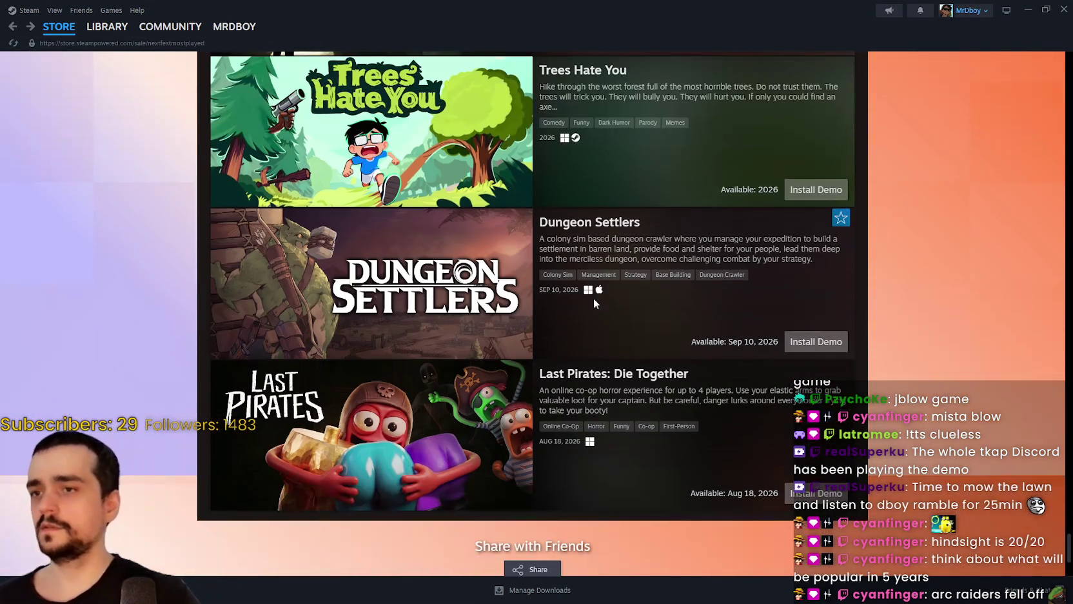
mouse_move(418, 281)
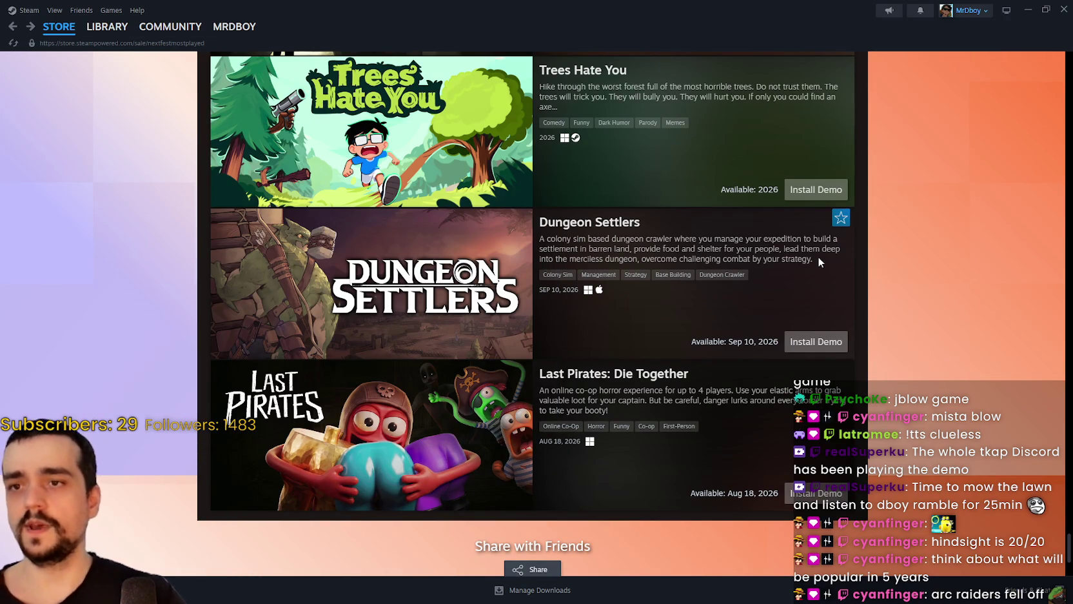
mouse_move(433, 257)
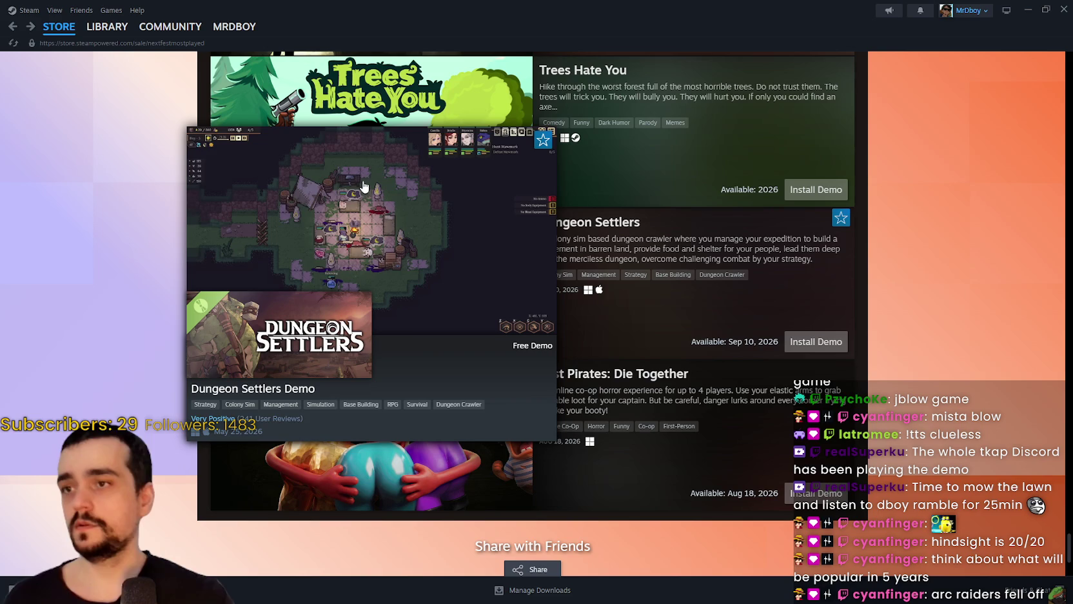
scroll(413, 251, "down", 3)
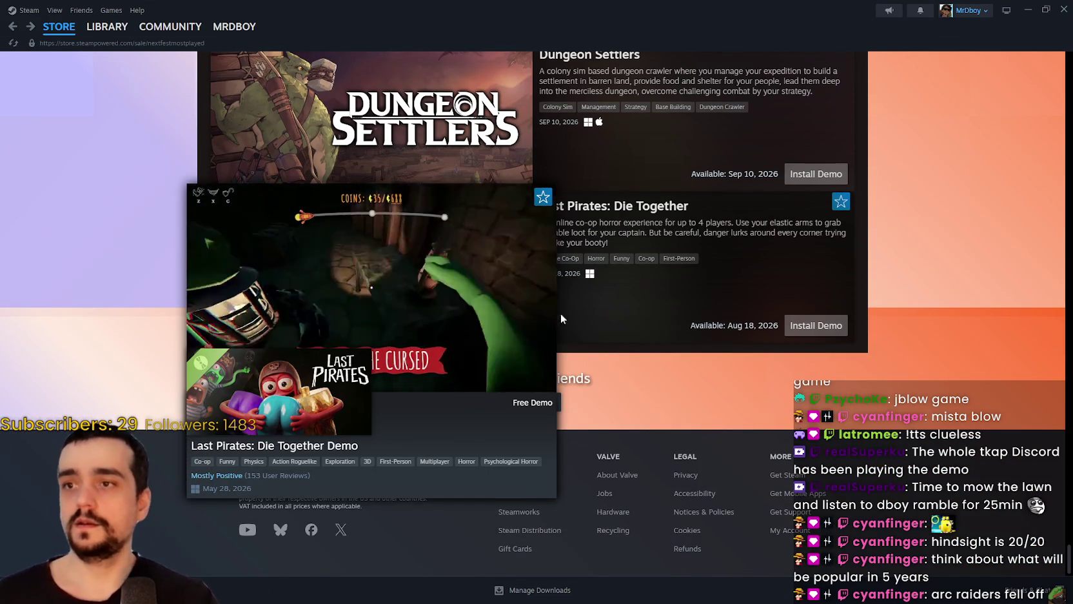
mouse_move(371, 283)
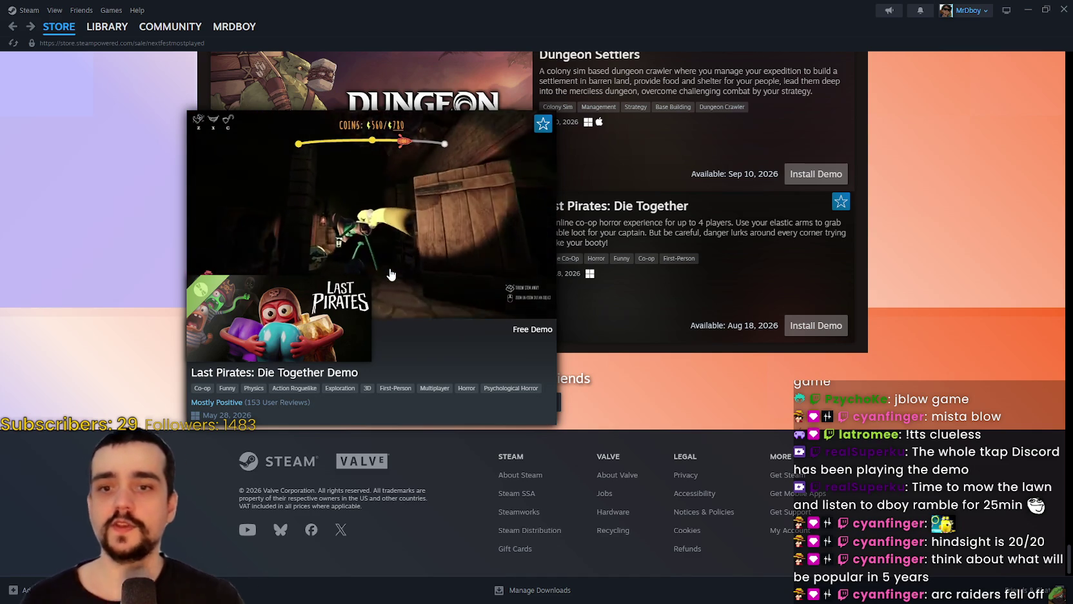
scroll(871, 454, "up", 1)
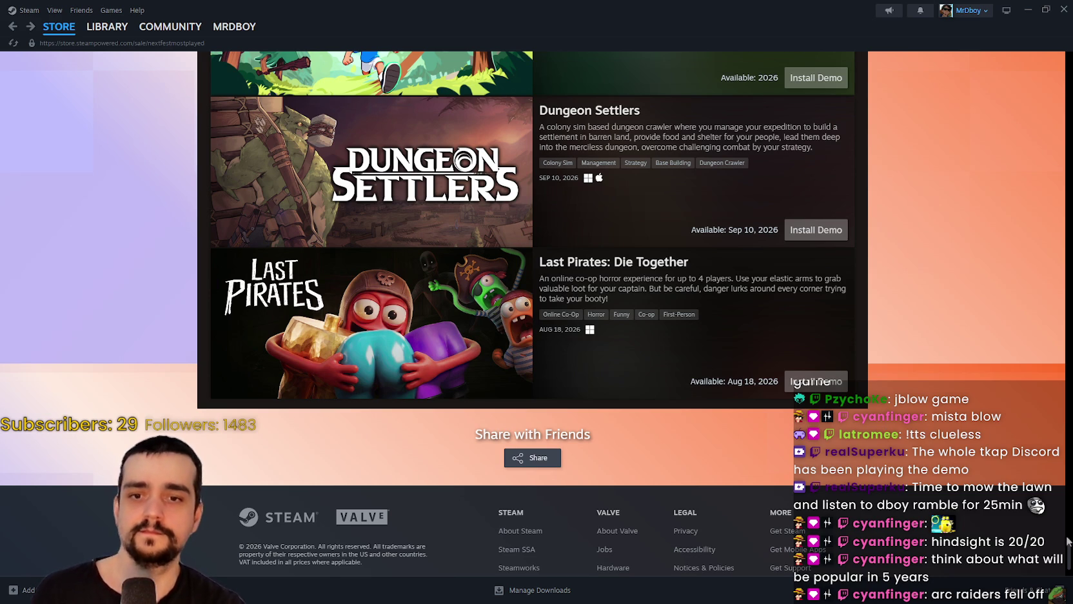
- At the list top, highlight BOMBANANA!'s three-monkeys phrase, preview IRON NEST, then return to the store front
mouse_move(1068, 549)
left_mouse_down()
mouse_move(1070, 64)
mouse_move(1061, 85)
left_mouse_up()
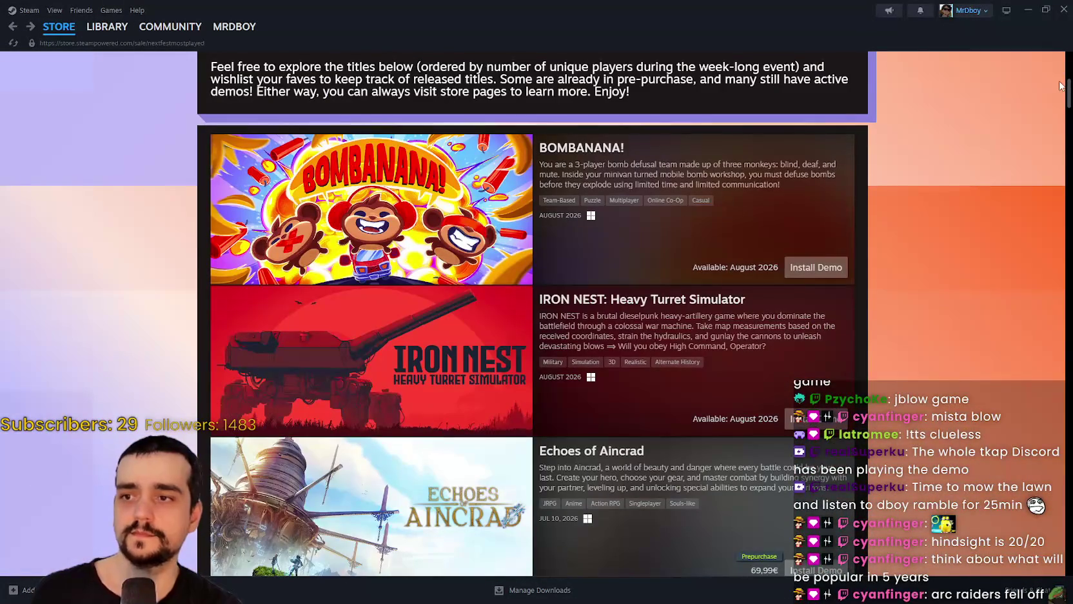
mouse_move(342, 218)
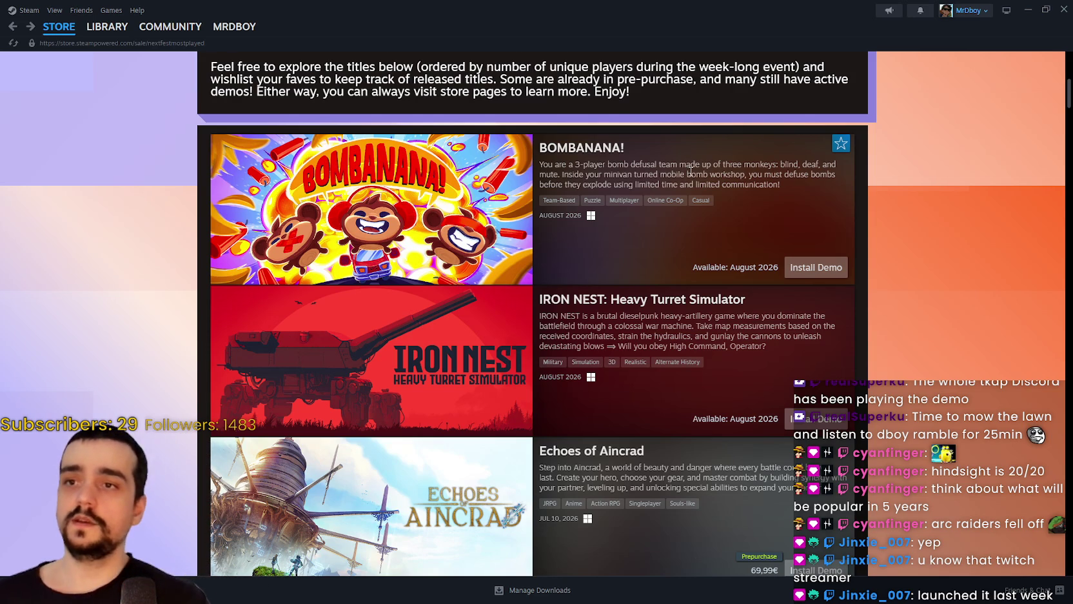
left_click_drag(708, 175, 712, 165)
left_click(759, 165)
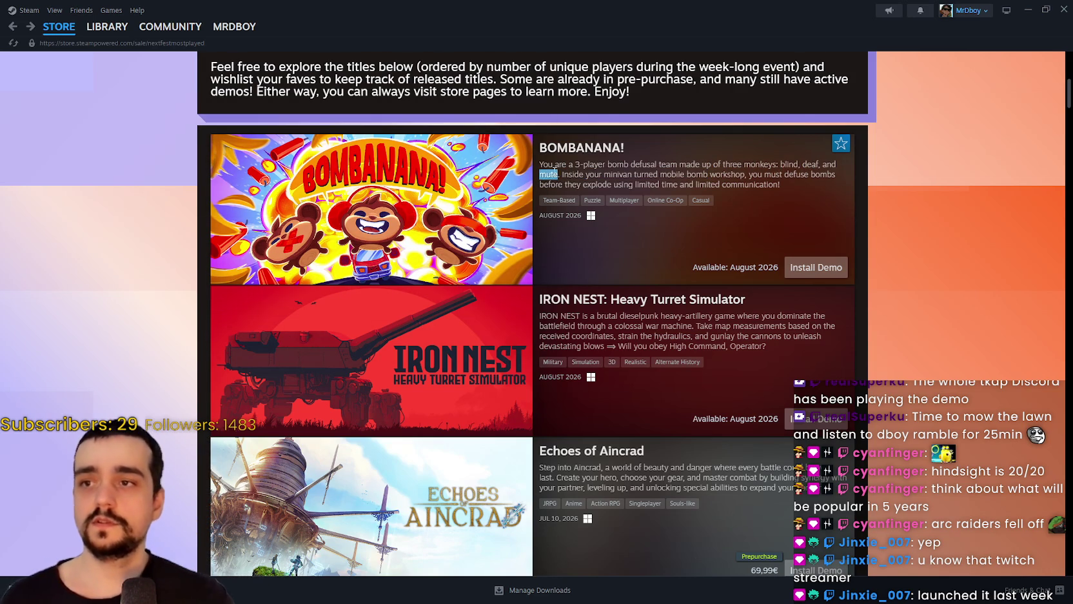
left_click_drag(557, 169, 620, 167)
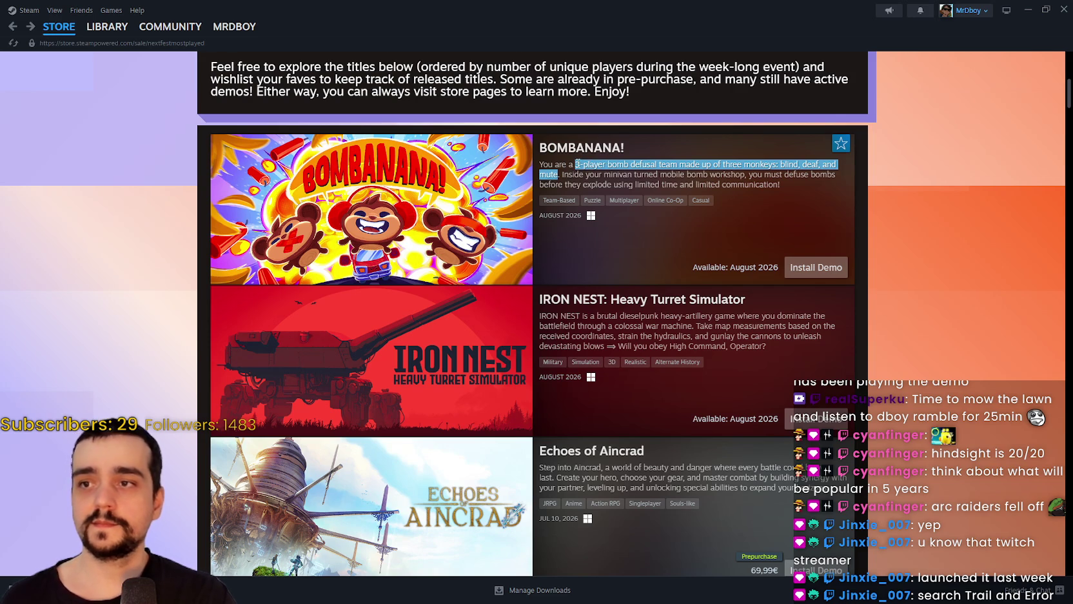
mouse_move(531, 321)
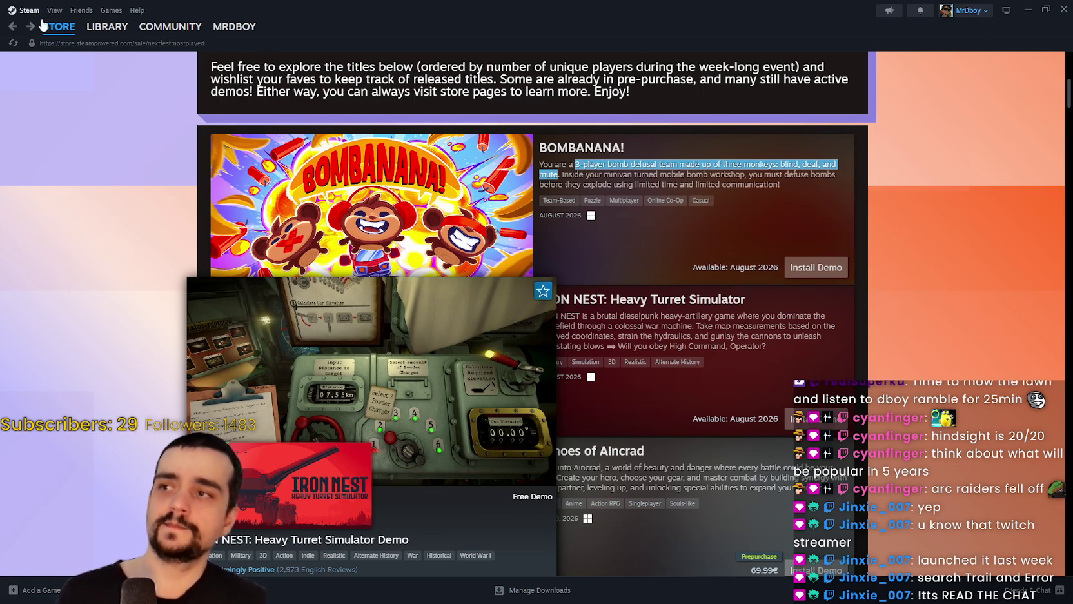
left_click(64, 42)
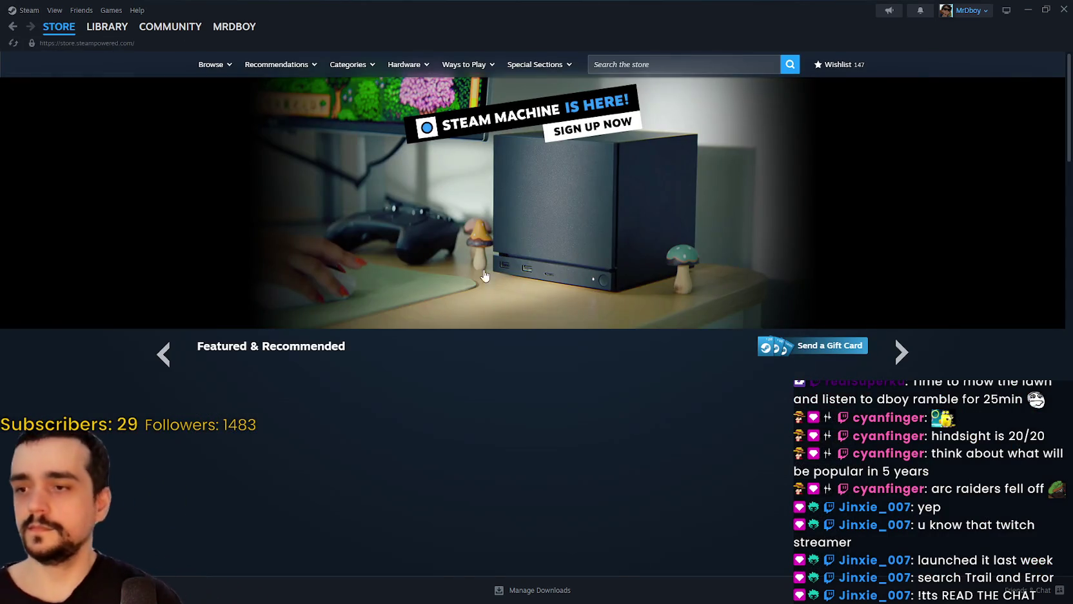
- Search the store for 'trail and error', open Trail & Error and view its Trading Post screenshot
double_click(625, 72)
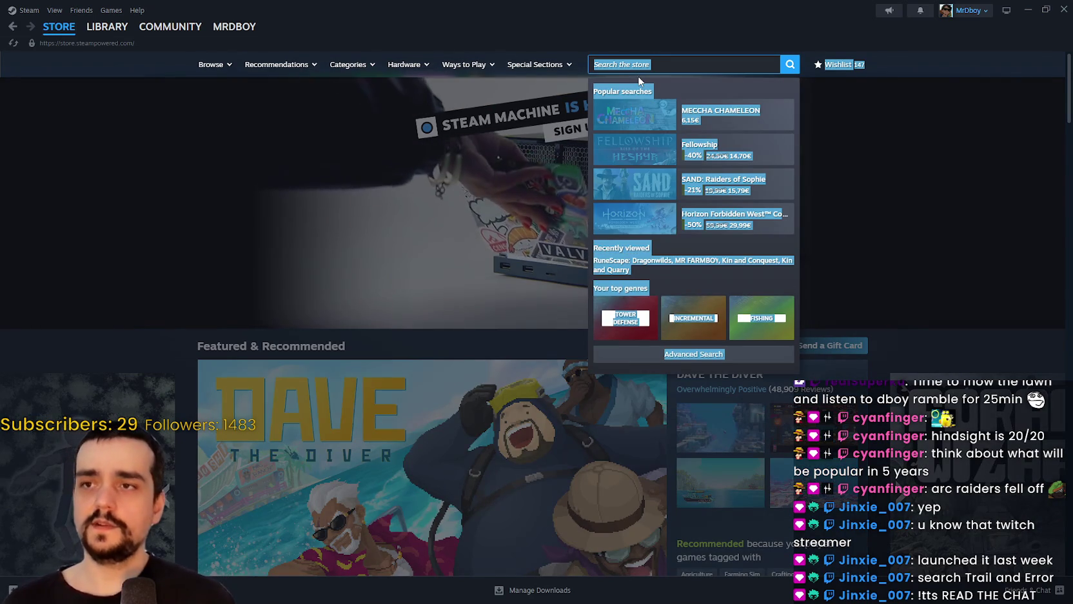
left_click(993, 184)
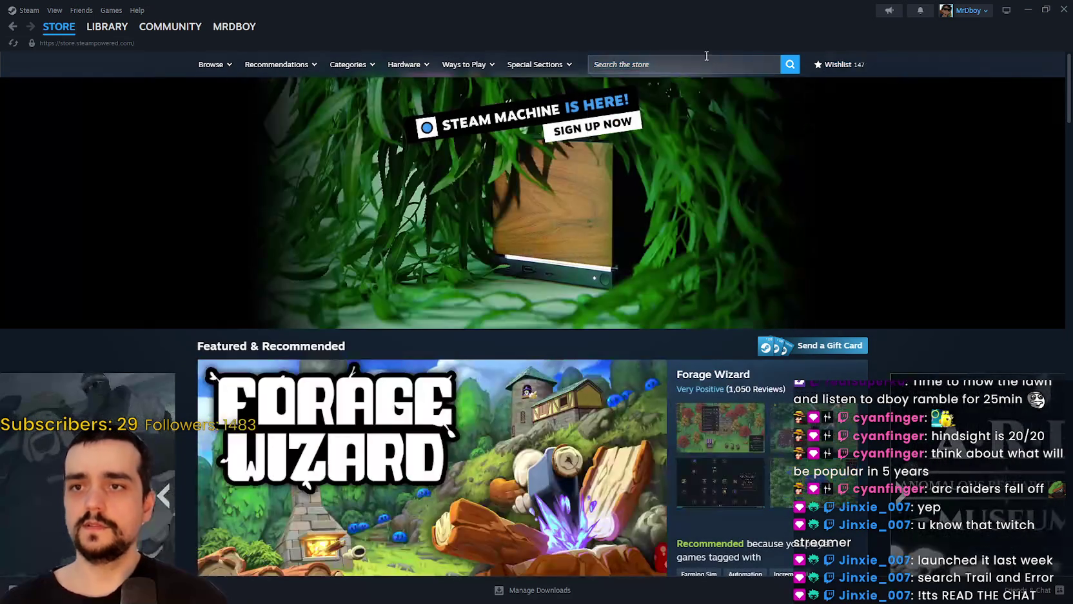
left_click(702, 68)
type("trail ")
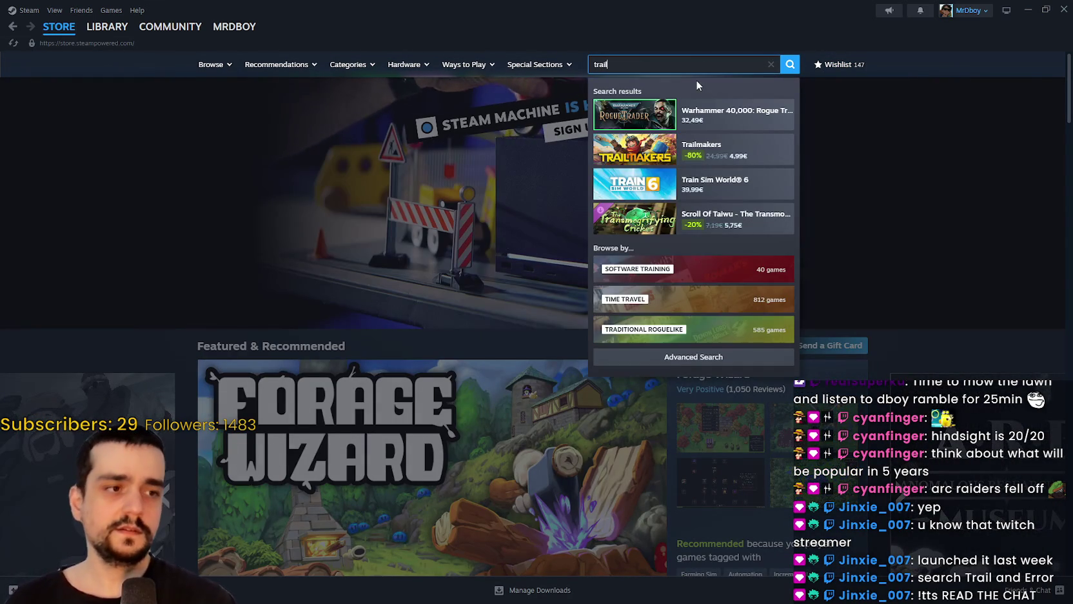
type("and error")
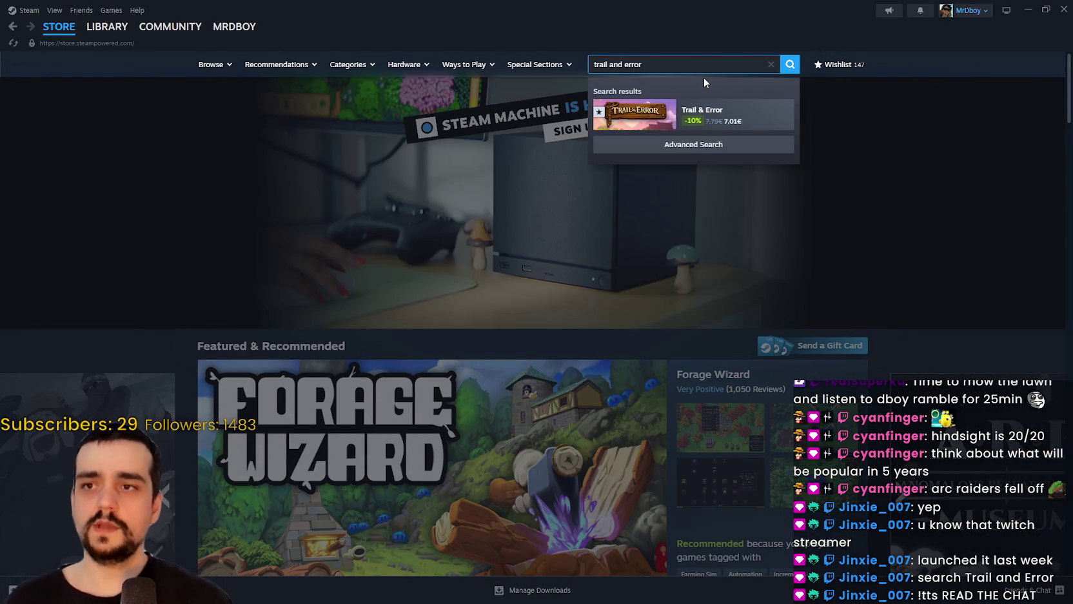
left_click(729, 109)
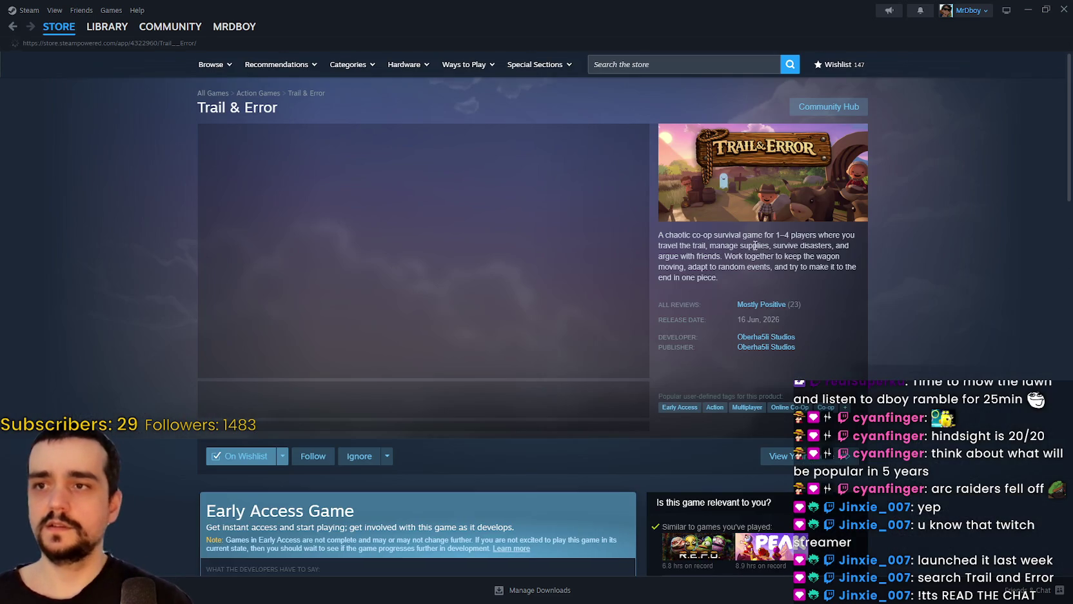
left_click(353, 400)
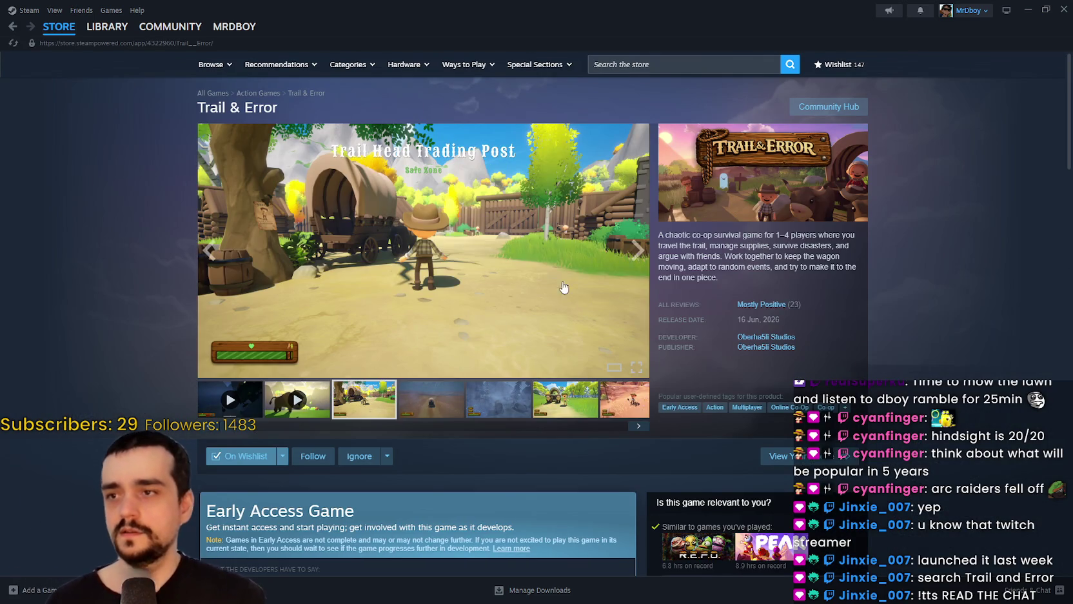
left_click(595, 282)
left_click(978, 317)
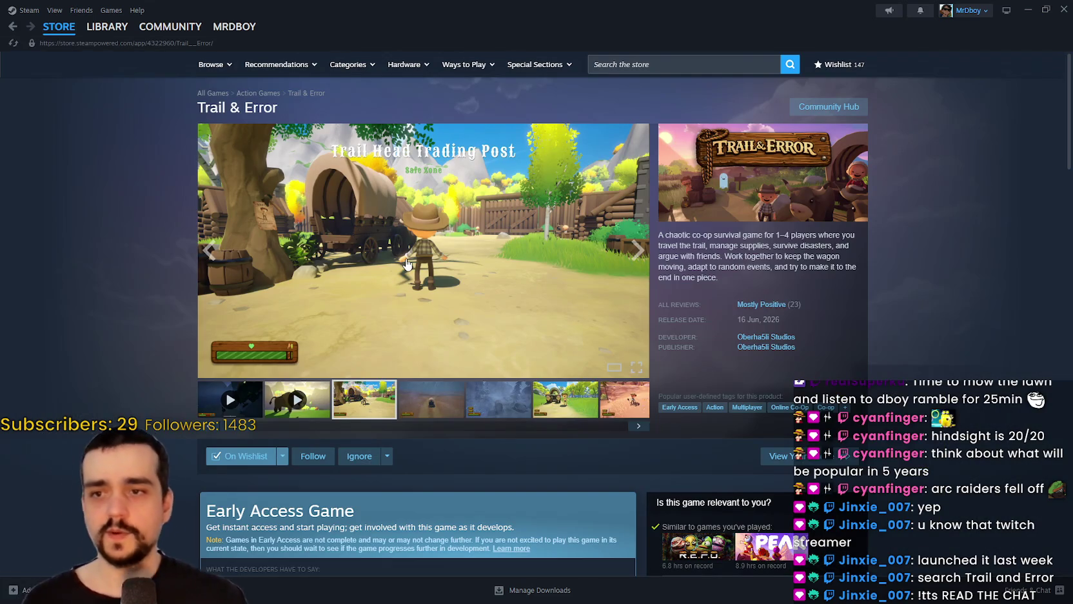
left_click(647, 249)
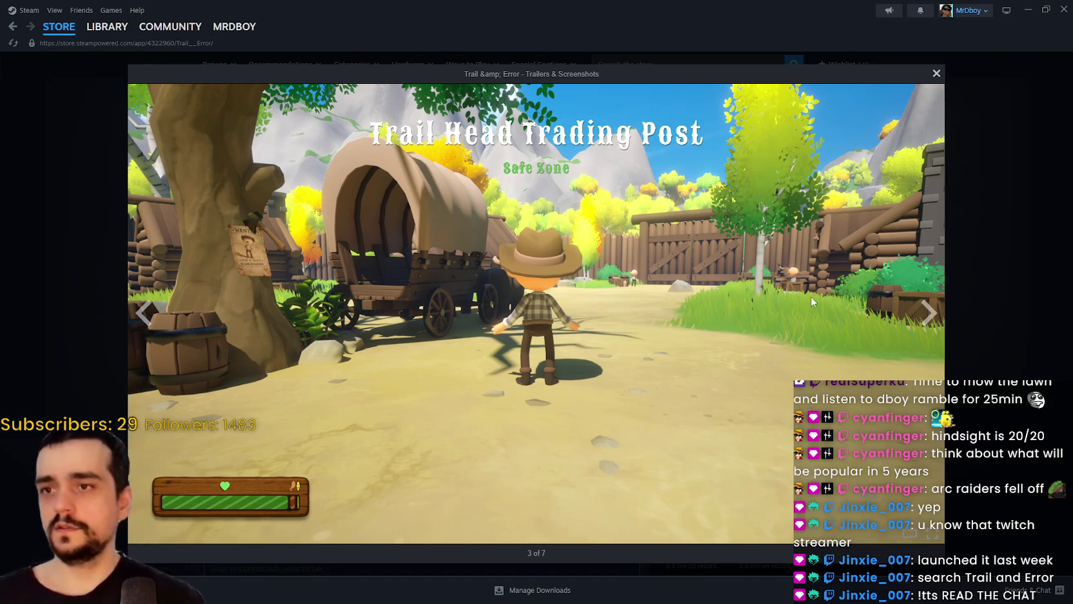
left_click(926, 327)
left_click(925, 328)
left_click(924, 329)
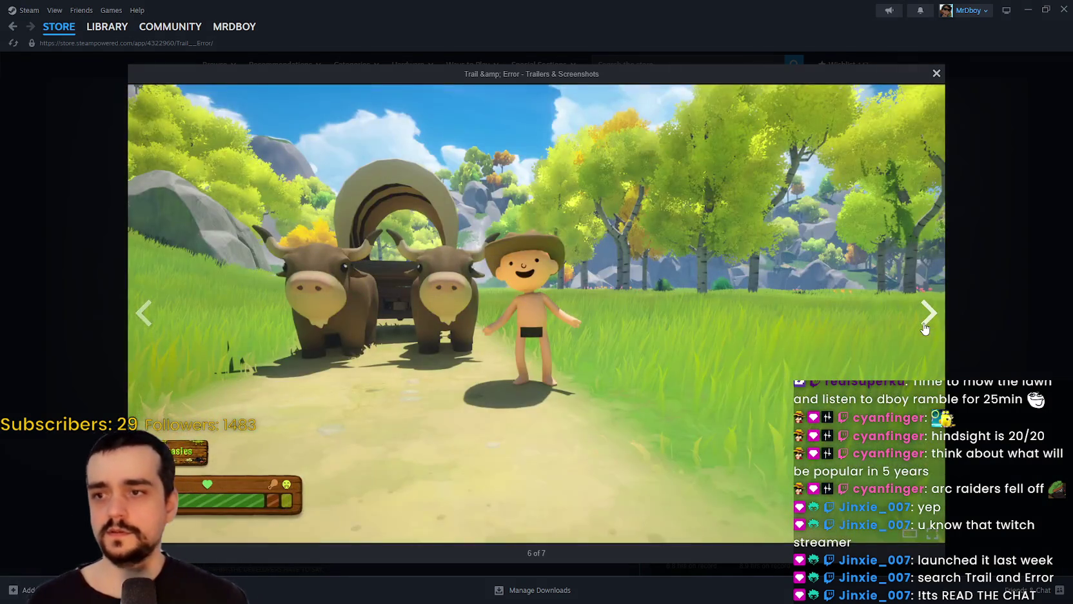
left_click(922, 329)
left_click(921, 332)
left_click(921, 337)
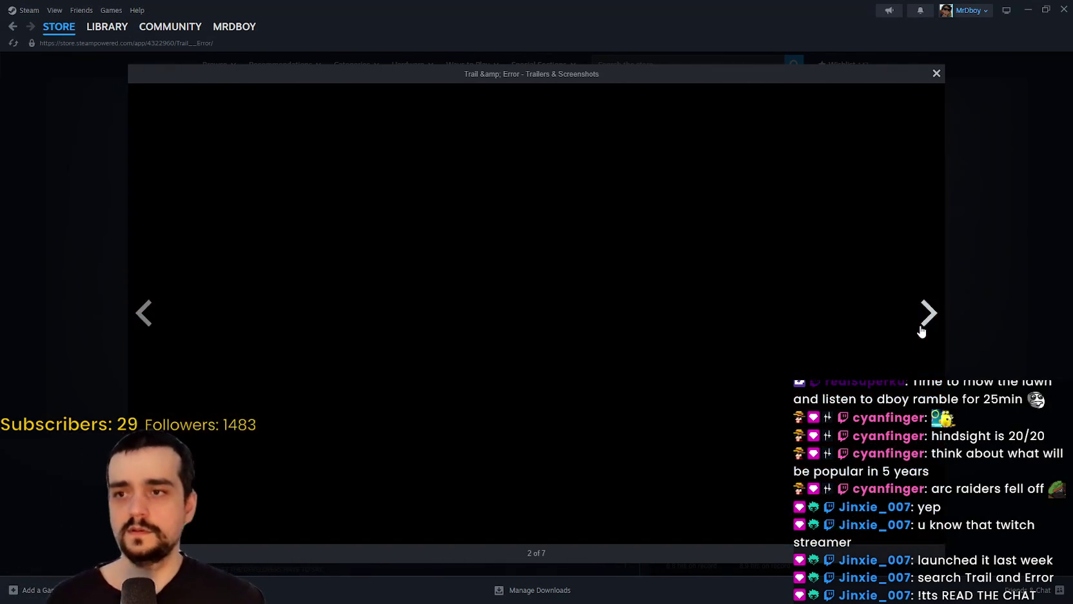
left_click(929, 315)
left_click(935, 315)
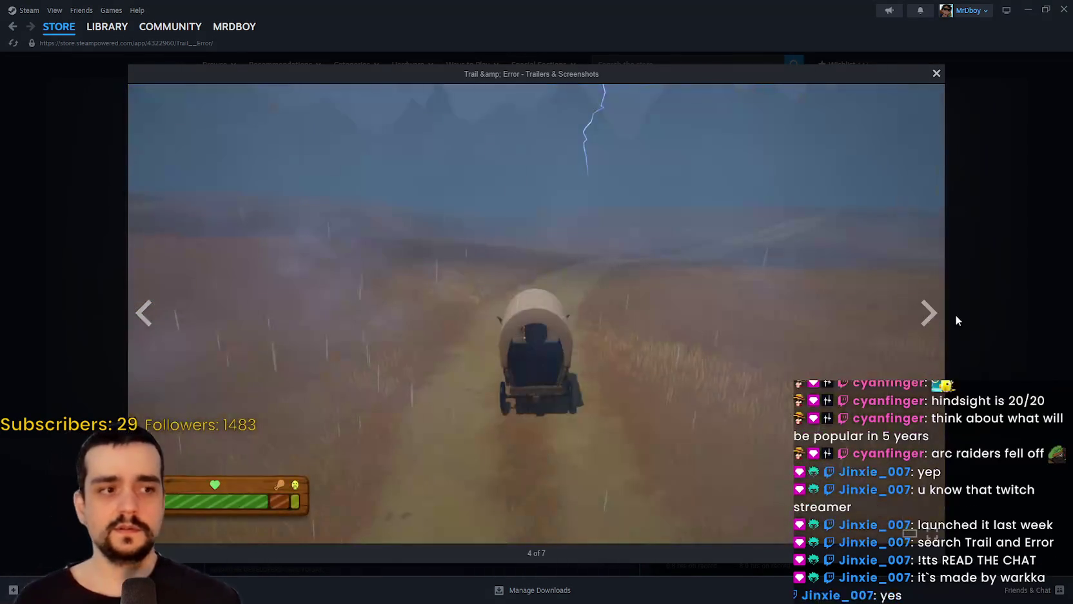
left_click(961, 327)
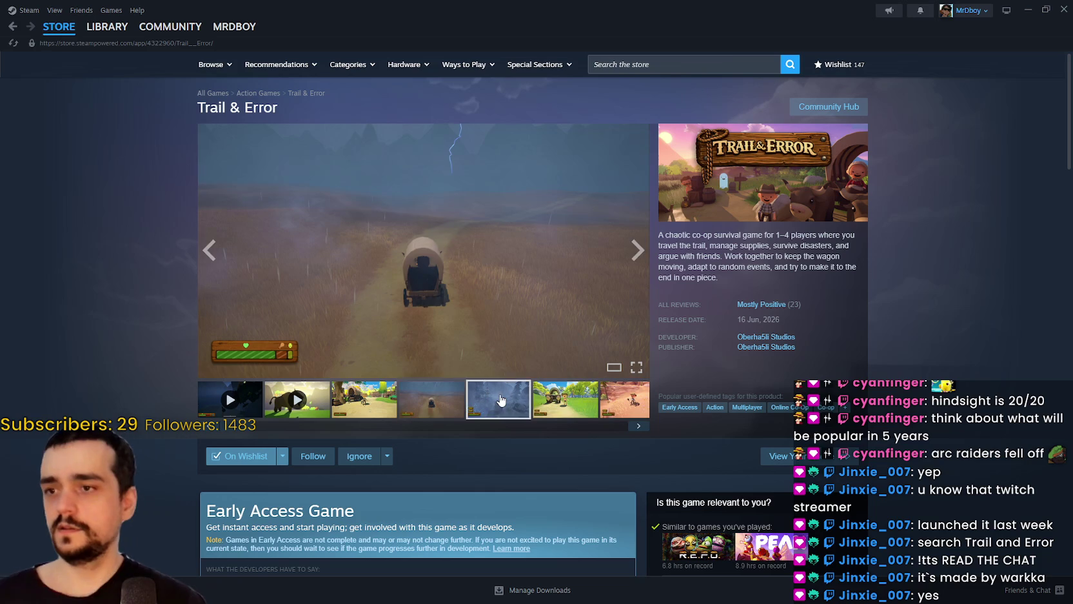
left_click(500, 399)
left_click(567, 408)
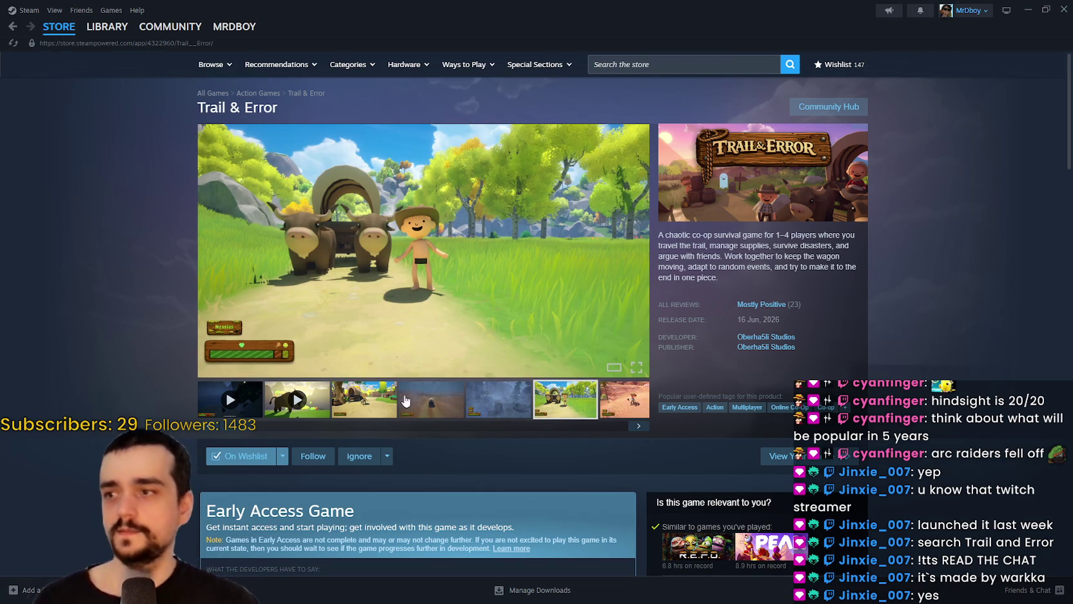
scroll(380, 385, "down", 5)
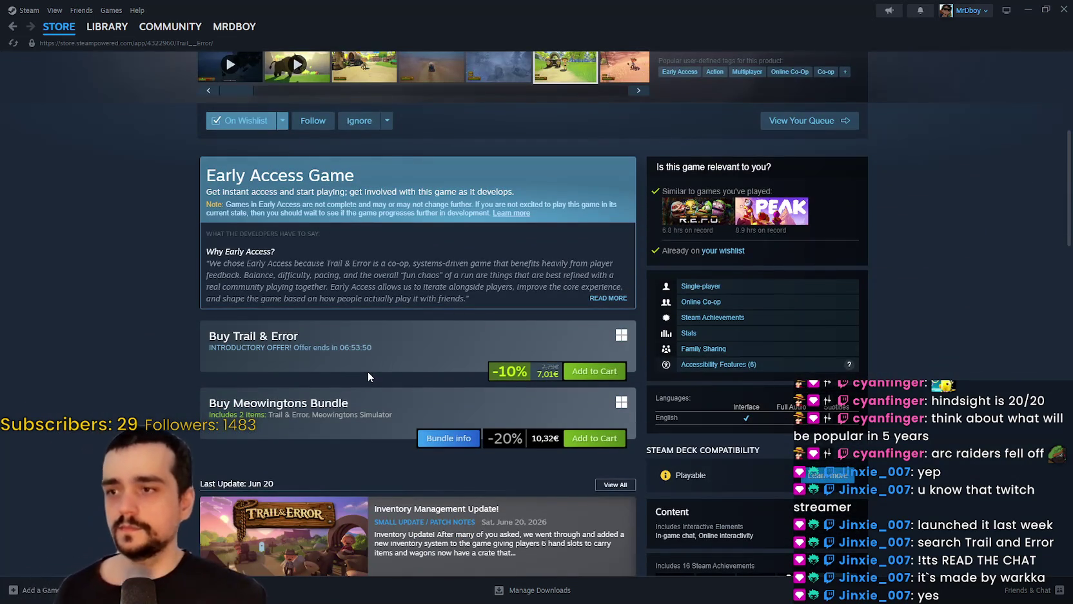
scroll(367, 371, "up", 5)
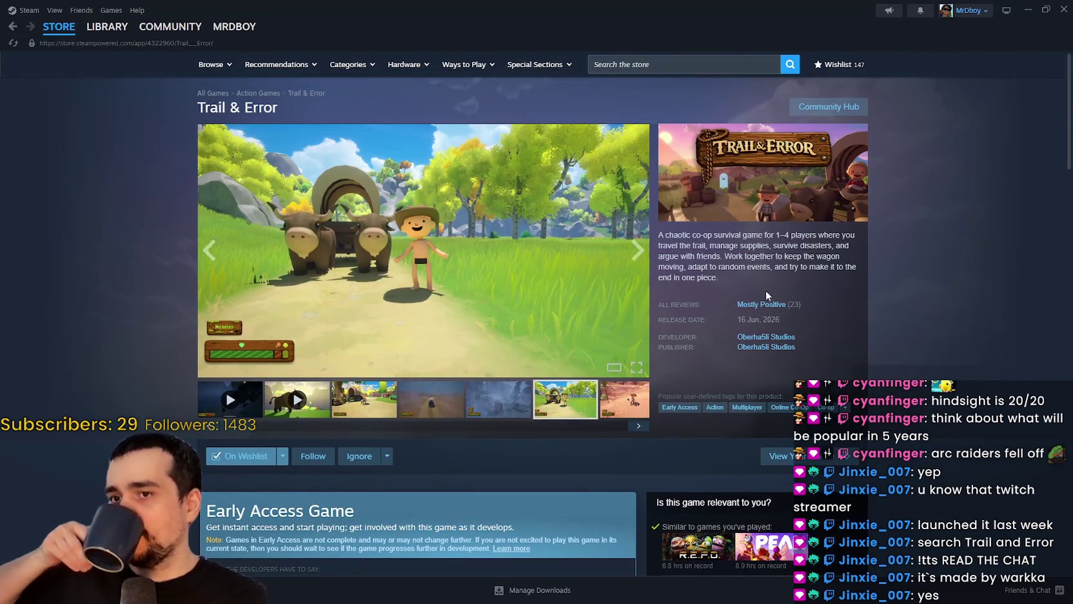
mouse_move(768, 305)
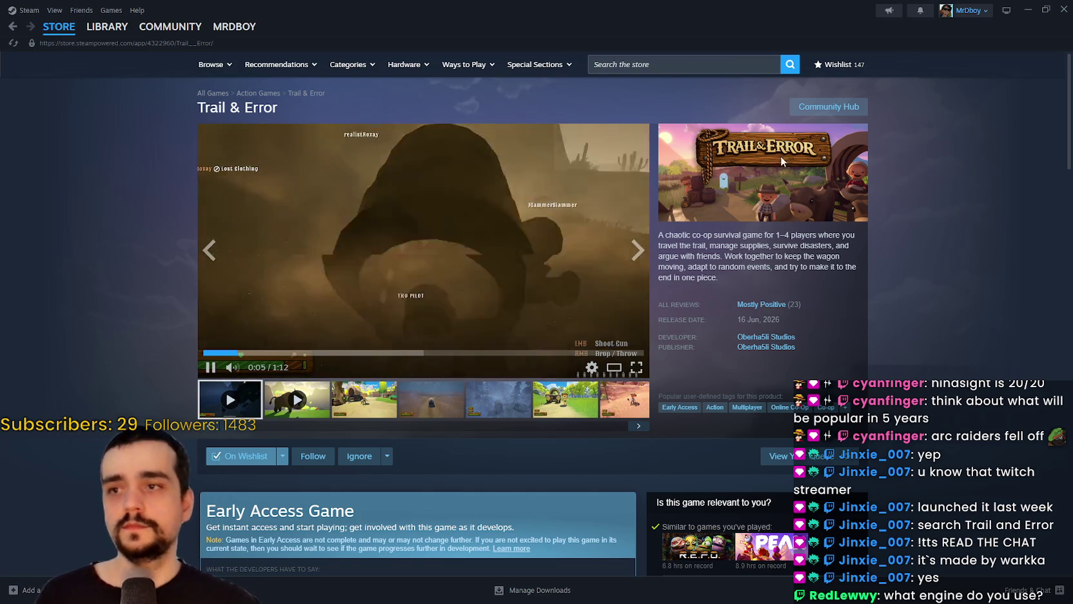
left_click(829, 107)
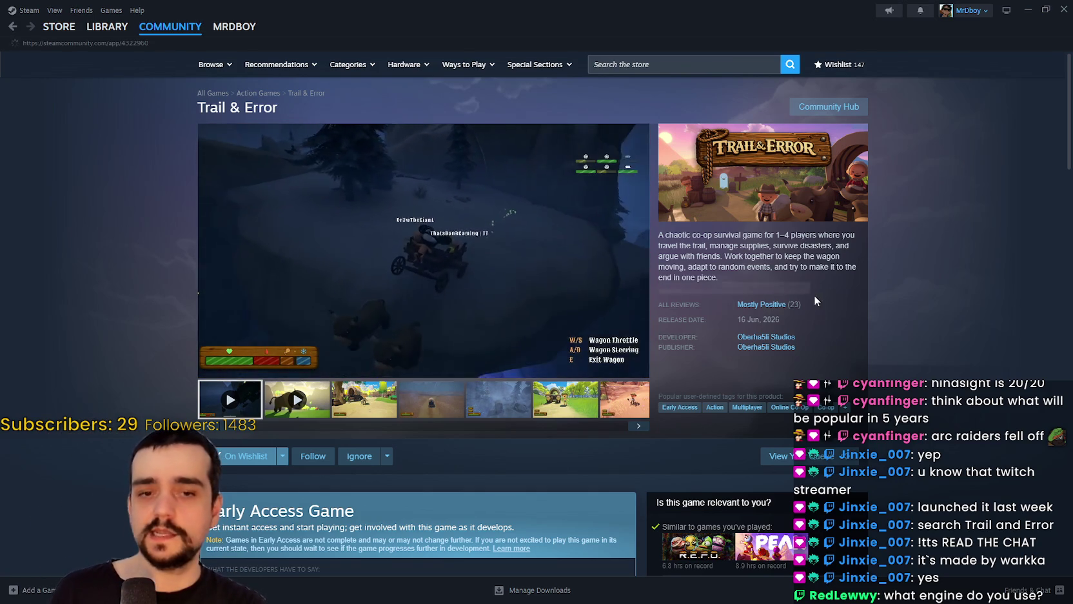
scroll(815, 222, "down", 1)
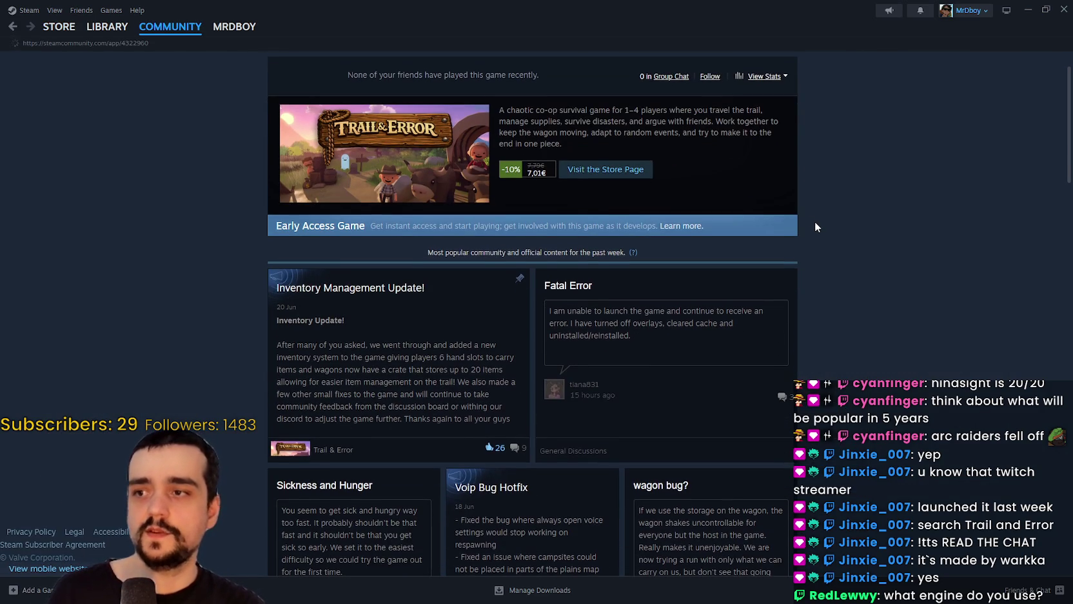
mouse_move(51, 32)
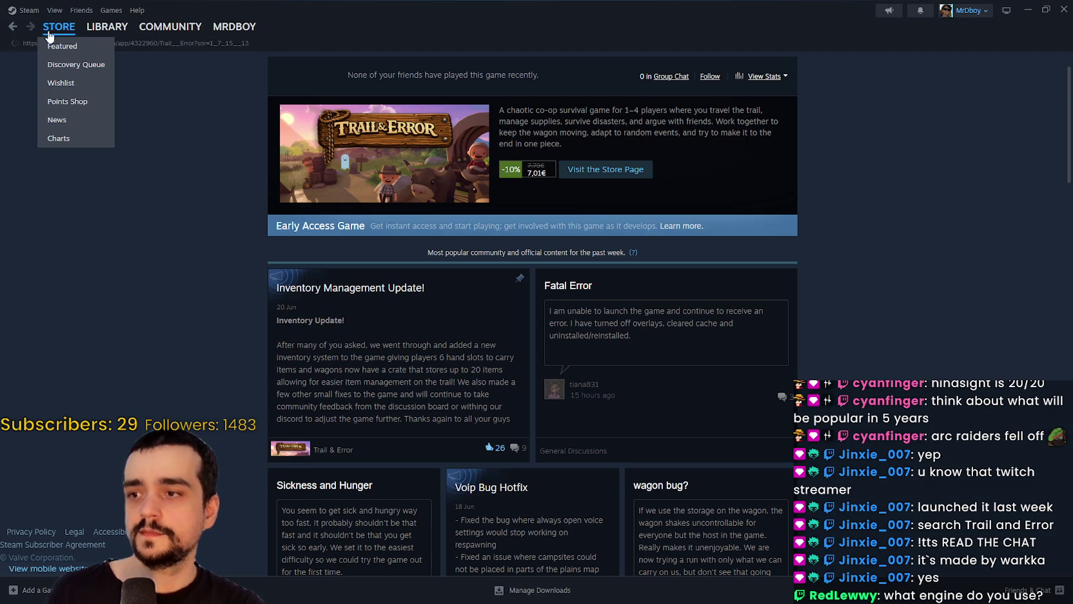
left_click(606, 169)
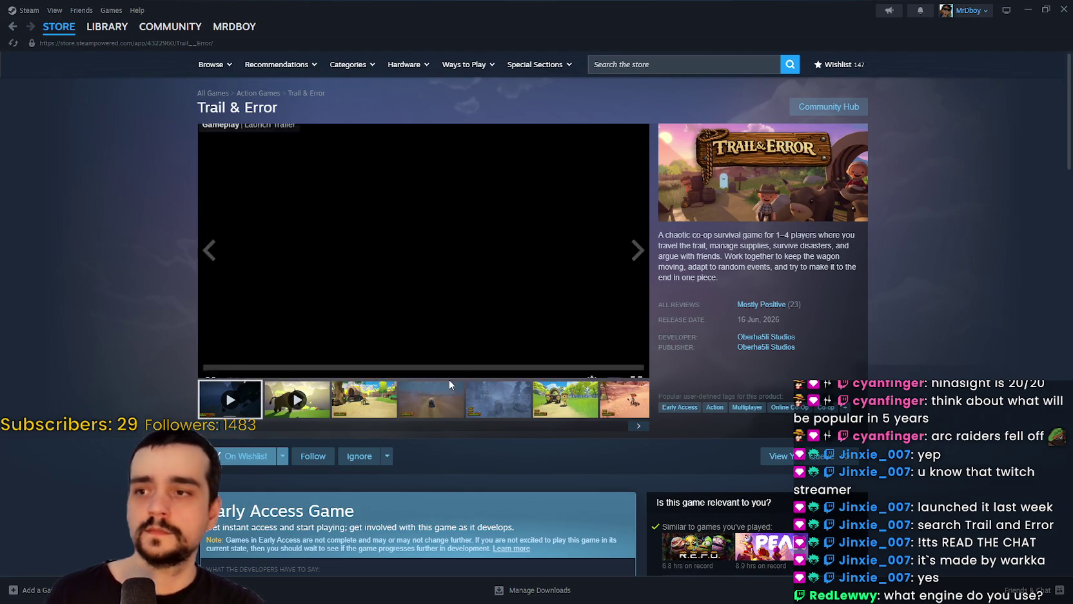
left_click(450, 387)
- Search the store for 'MR FARMB' and open the MR FARMBOY result
left_click(689, 68)
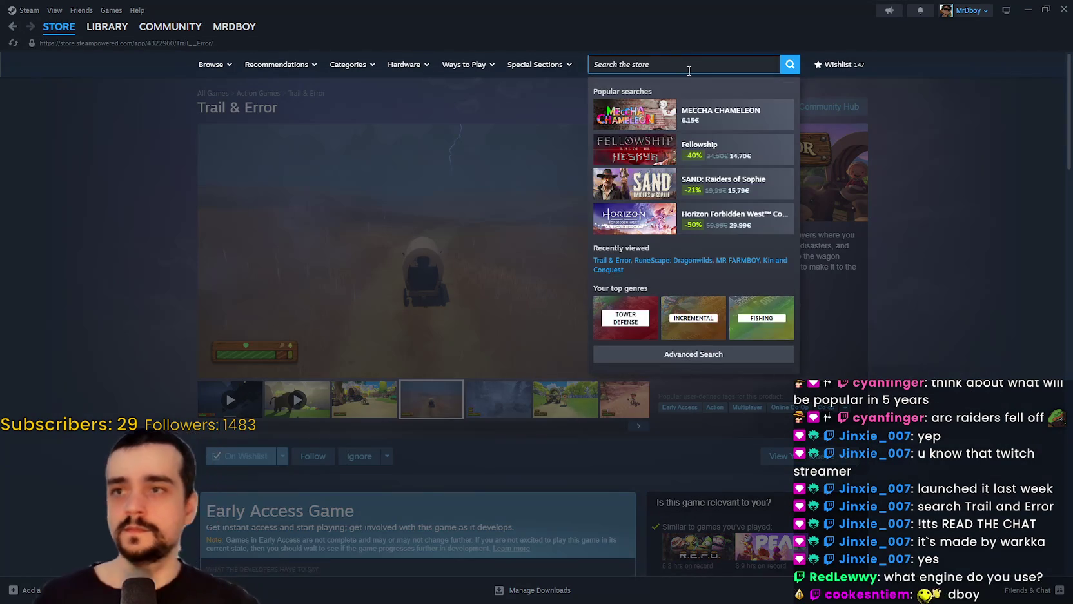
type("MR FARMB")
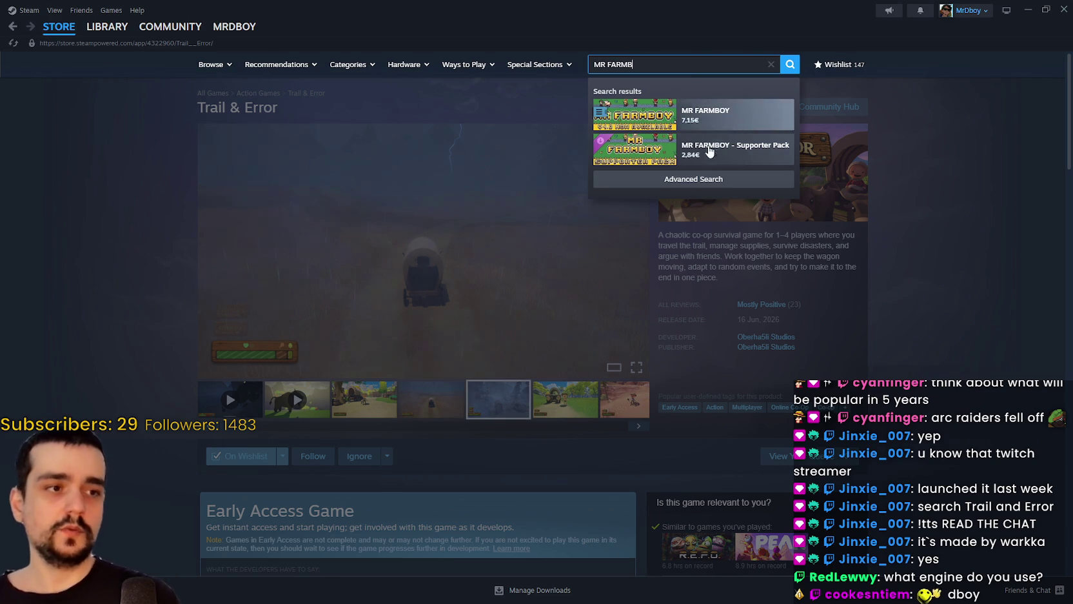
left_click(694, 110)
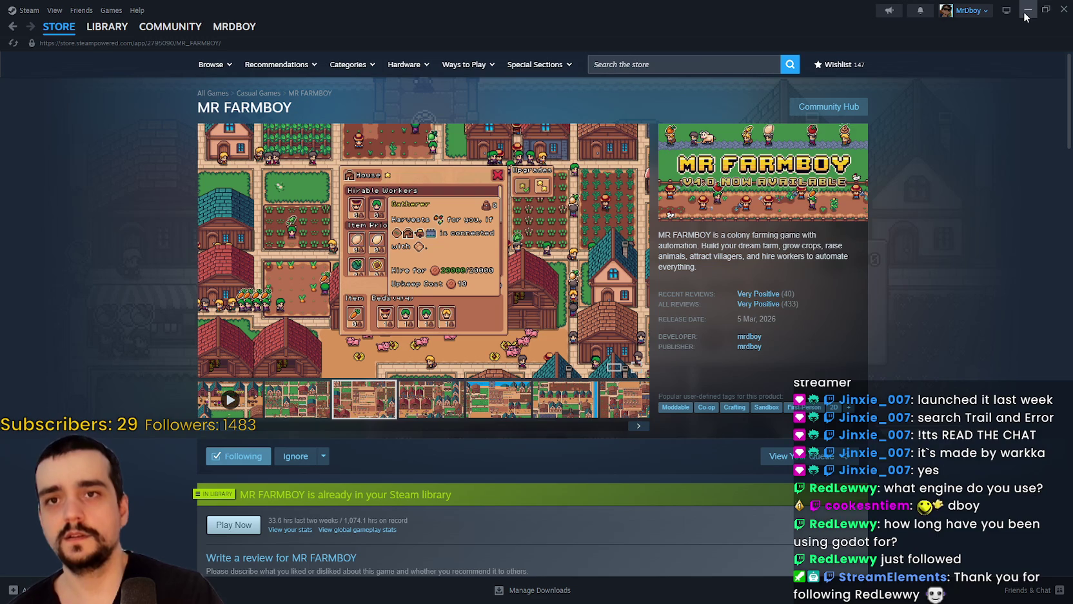
left_click(483, 396)
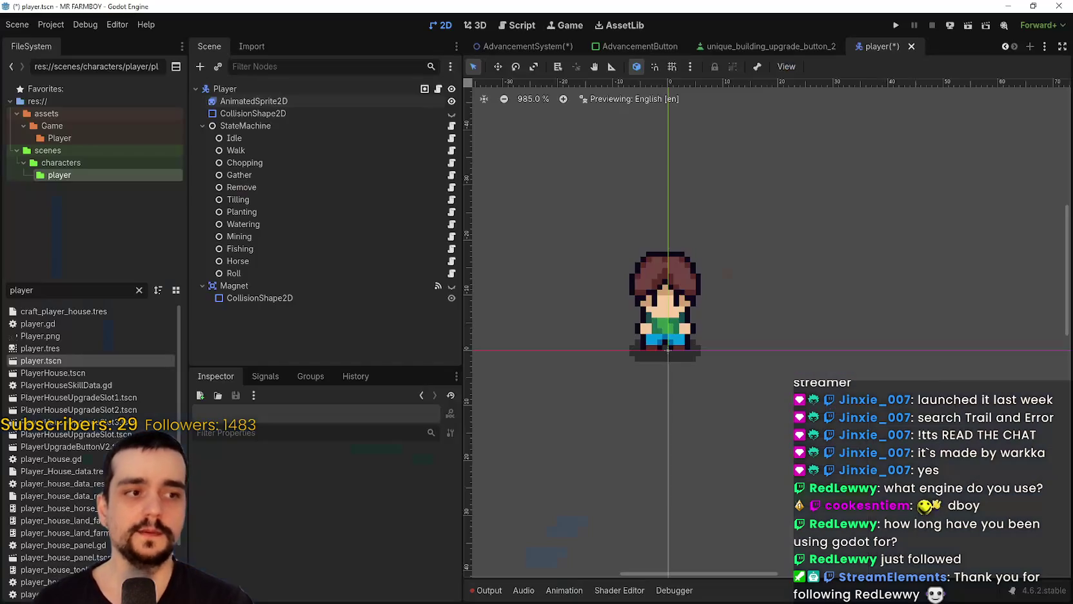
key("alt+Tab")
- Show the player's and the Magnet's CollisionShape2D nodes, then save player.tscn with Ctrl+S
left_click(452, 114)
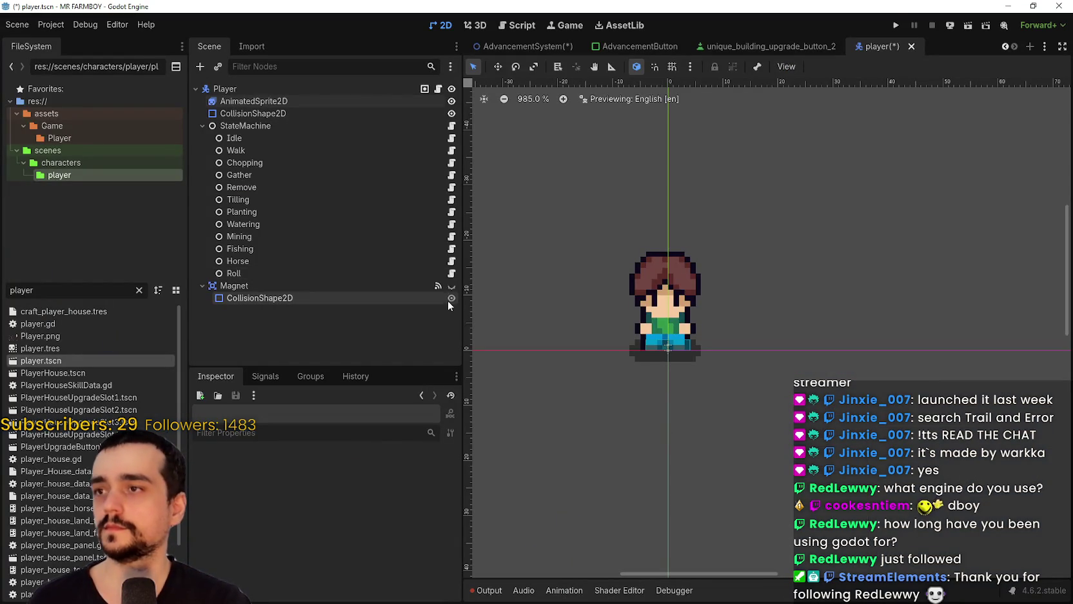
left_click(451, 298)
scroll(805, 336, "down", 3)
key("ctrl+s")
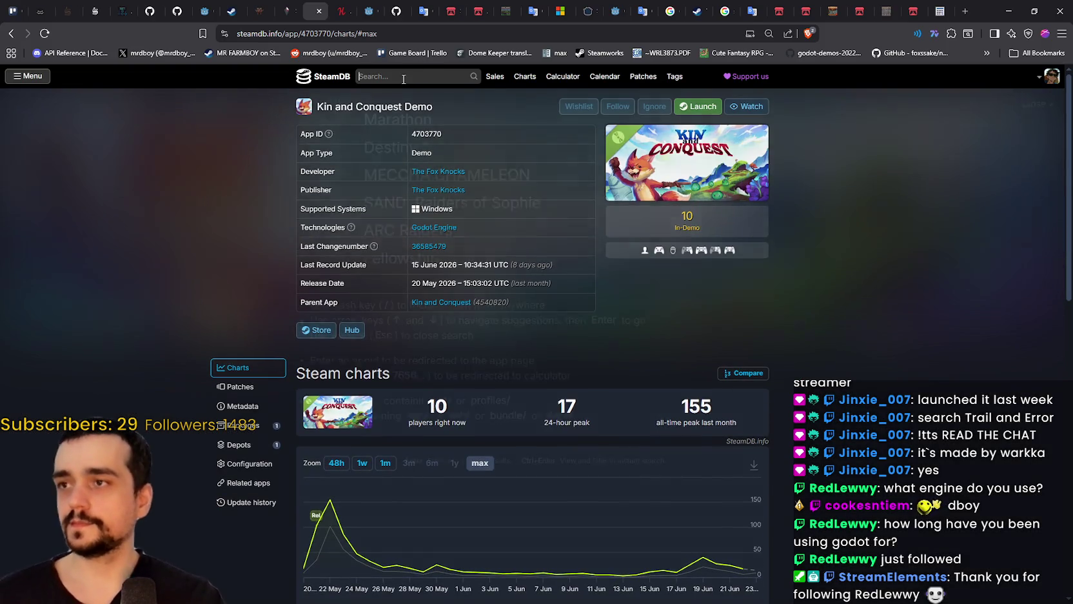
- Type 'trial and error' into the SteamDB search box, fixing the typo after switching windows
left_click(404, 77)
type("trial and err")
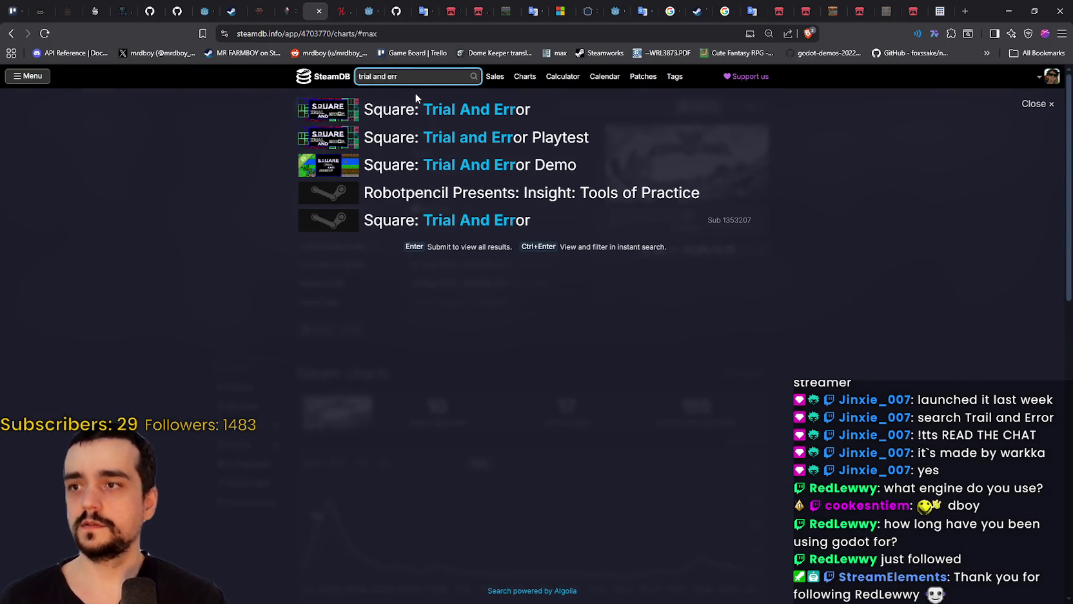
key("alt+Tab")
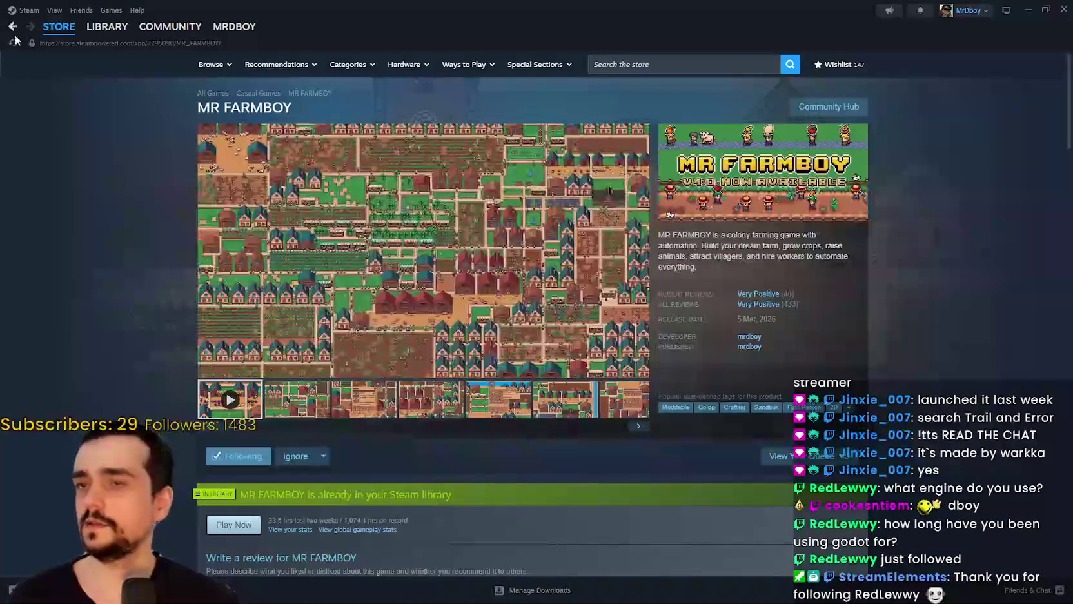
left_click(1028, 9)
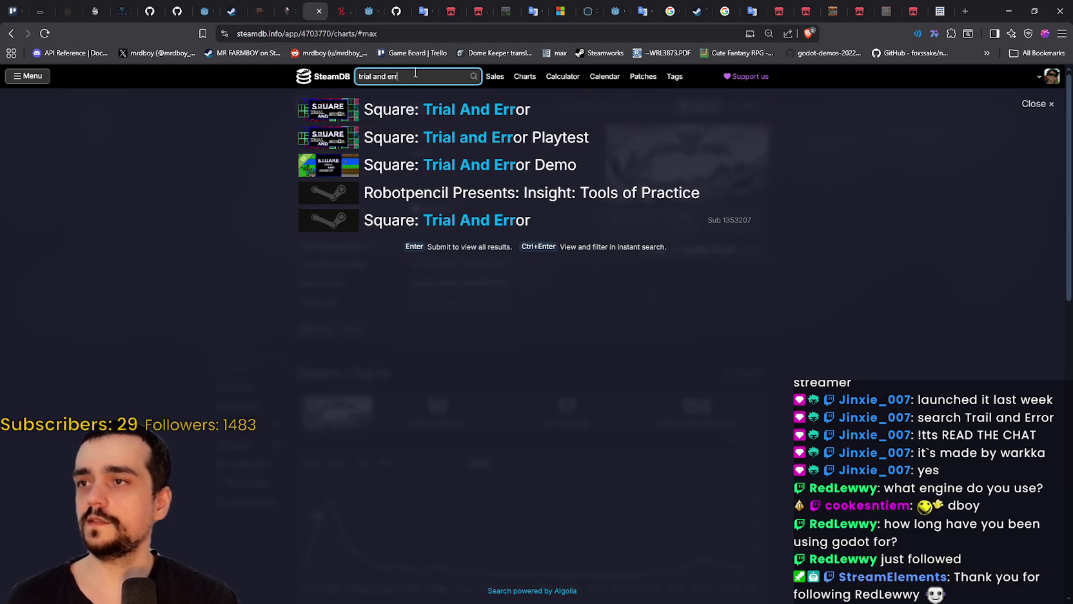
type("r")
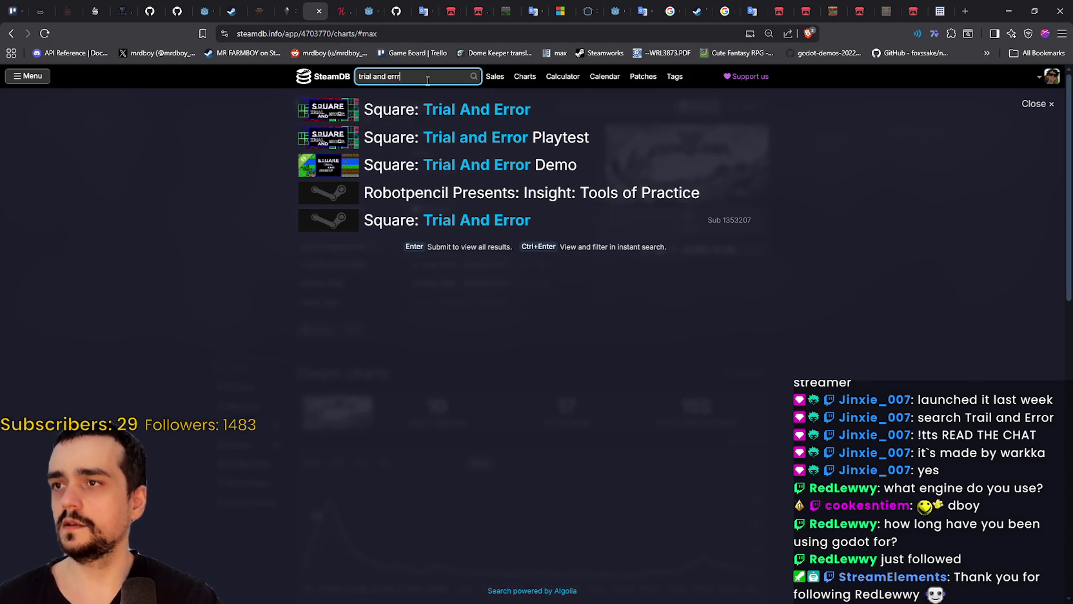
key("BackSpace")
key("BackSpace")
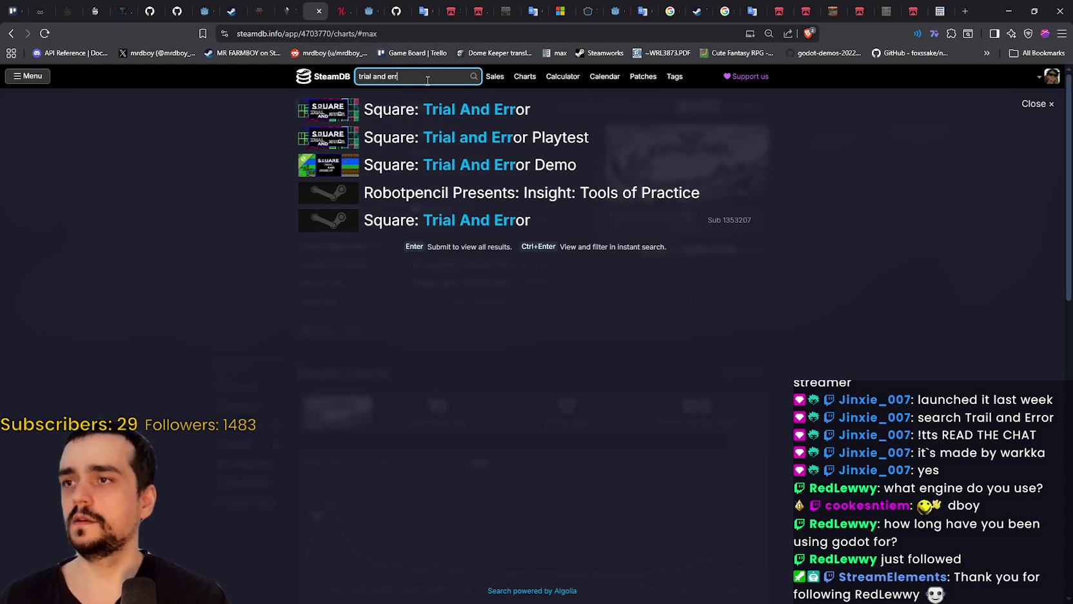
type("ror")
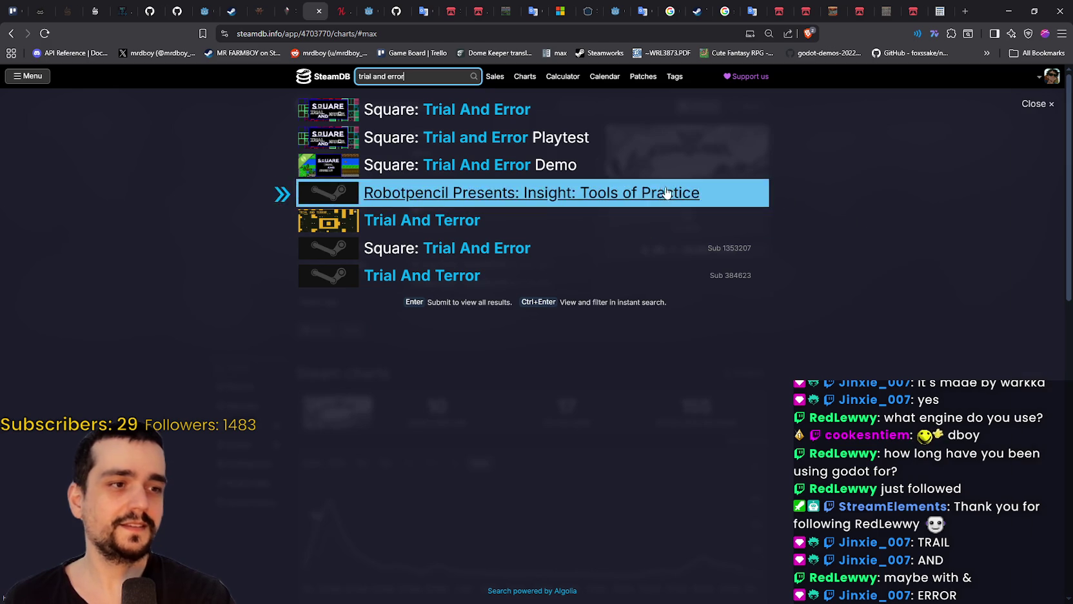
- Search SteamDB for 'Trail and Error', then start a new '/Trail & Err' search
type("T")
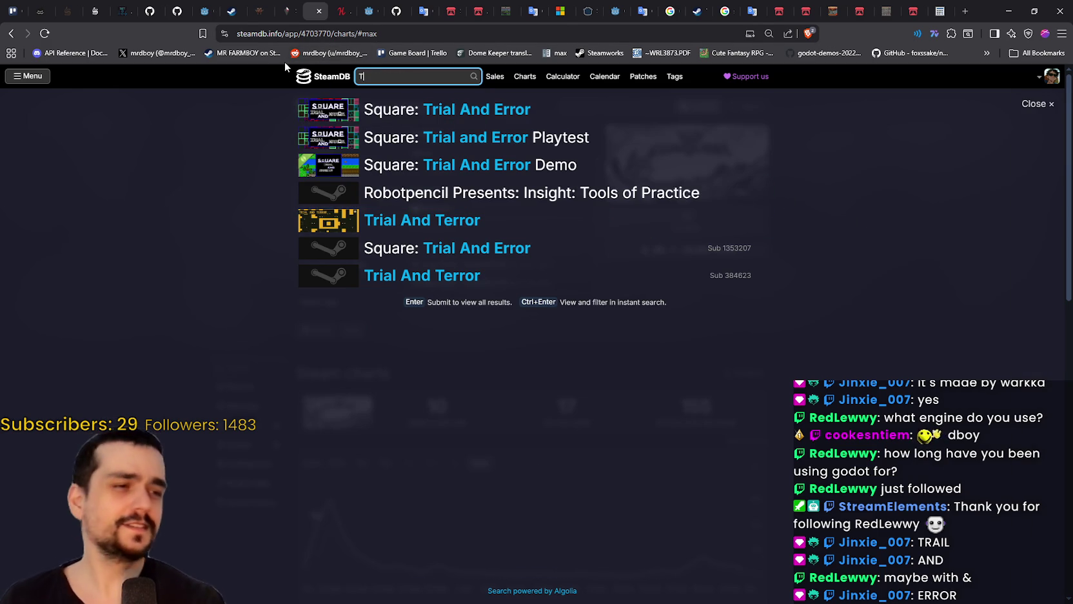
type("rail and")
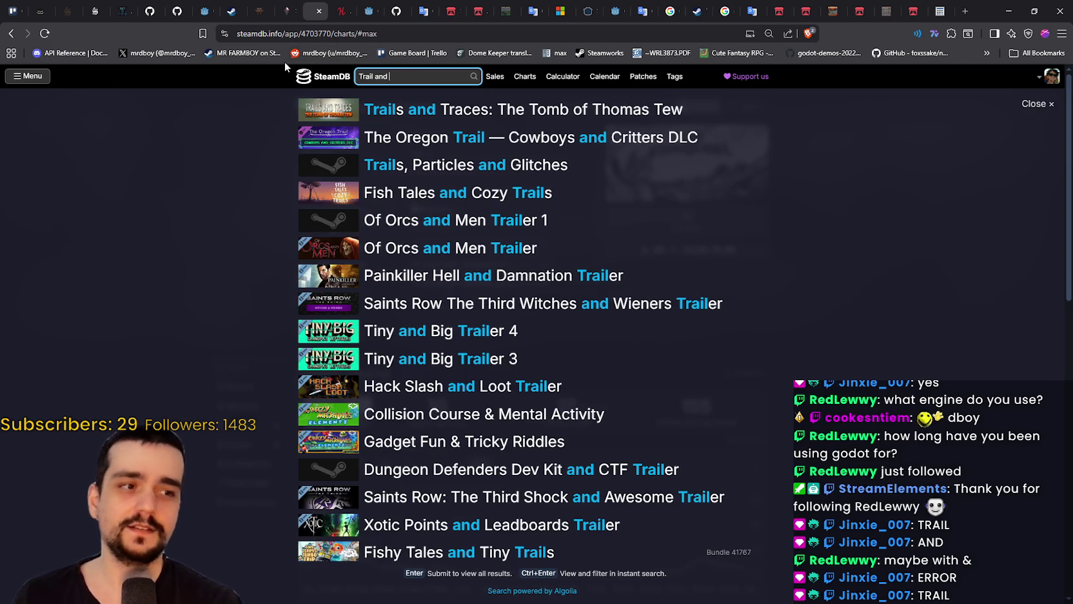
type(" Error")
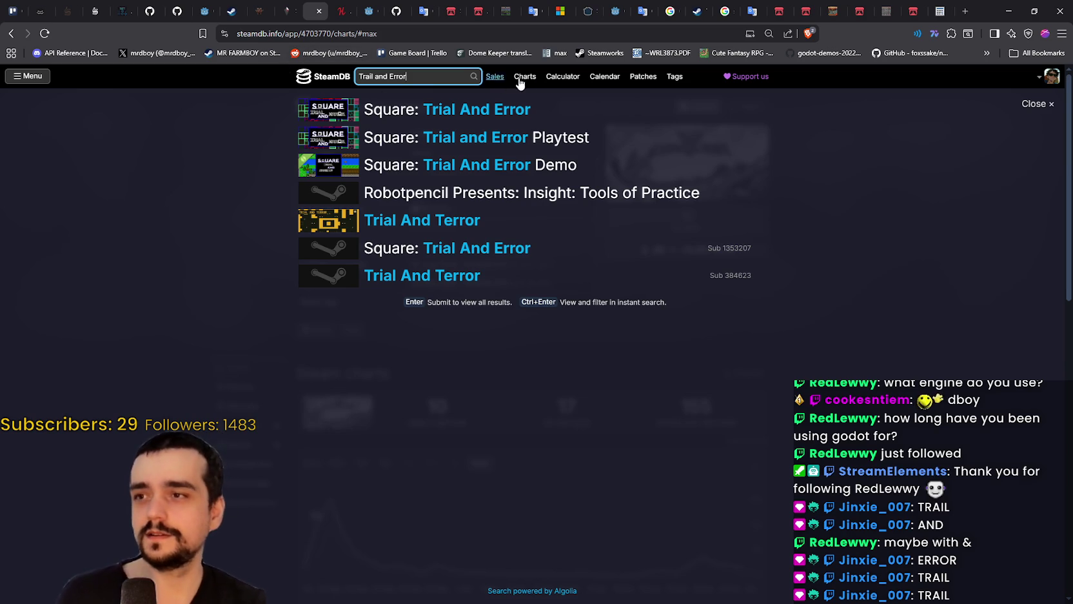
key("Return")
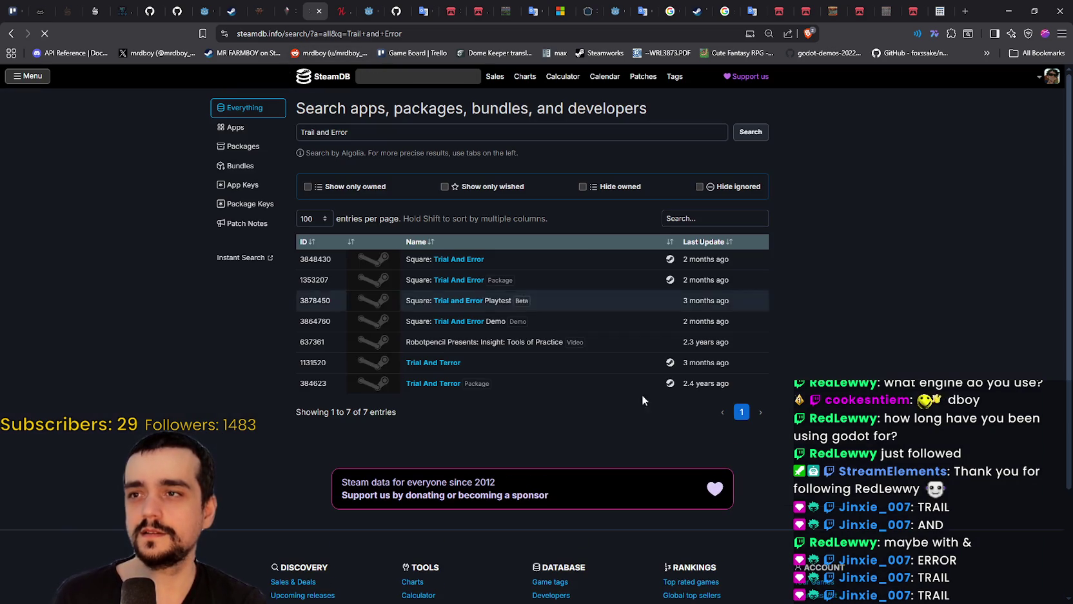
type("/")
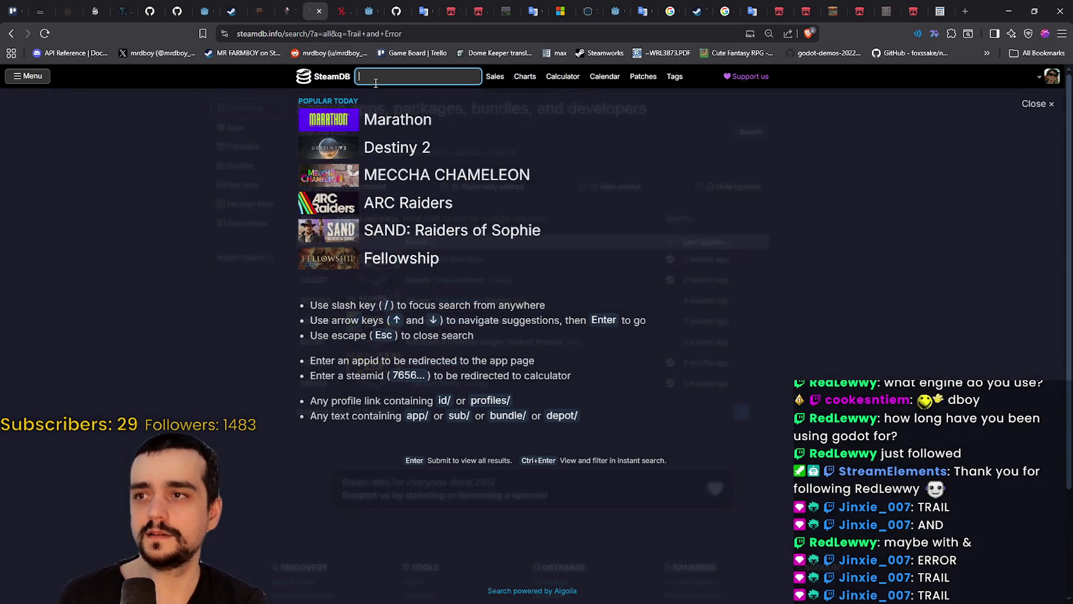
type("Trail")
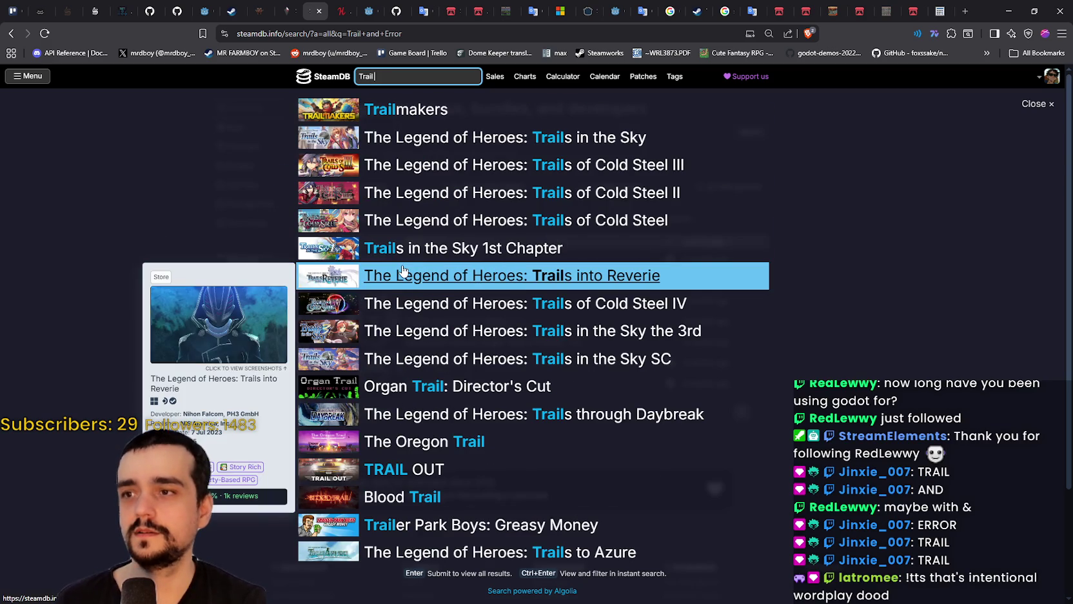
type(" &")
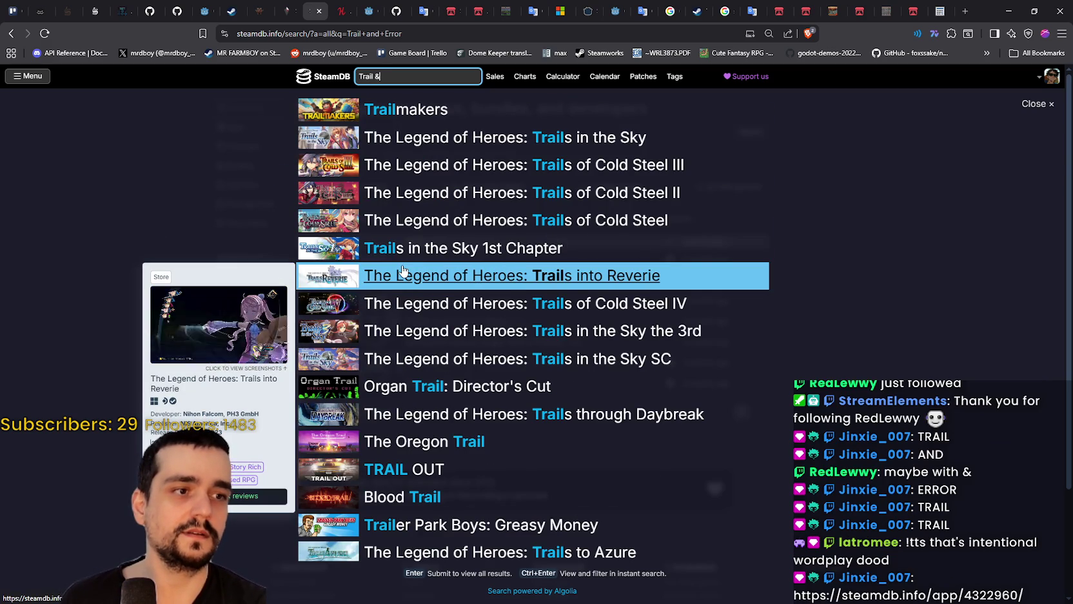
type(" Err")
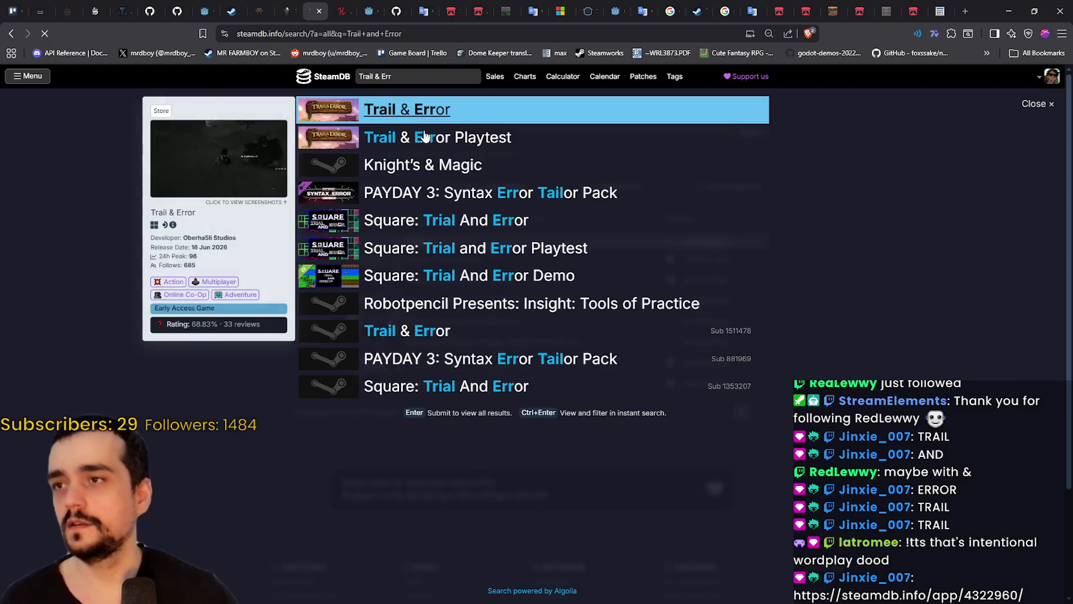
- Open Trail & Error's SteamDB charts page and zoom the player chart to its maximum range
left_click(422, 108)
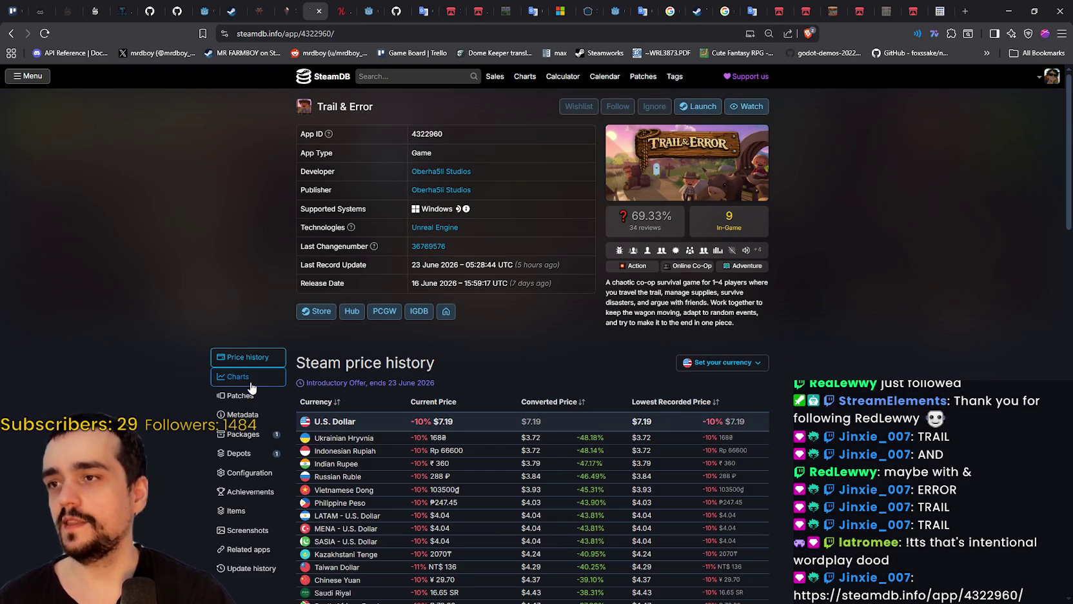
left_click(239, 377)
scroll(196, 429, "up", 2)
left_click(480, 421)
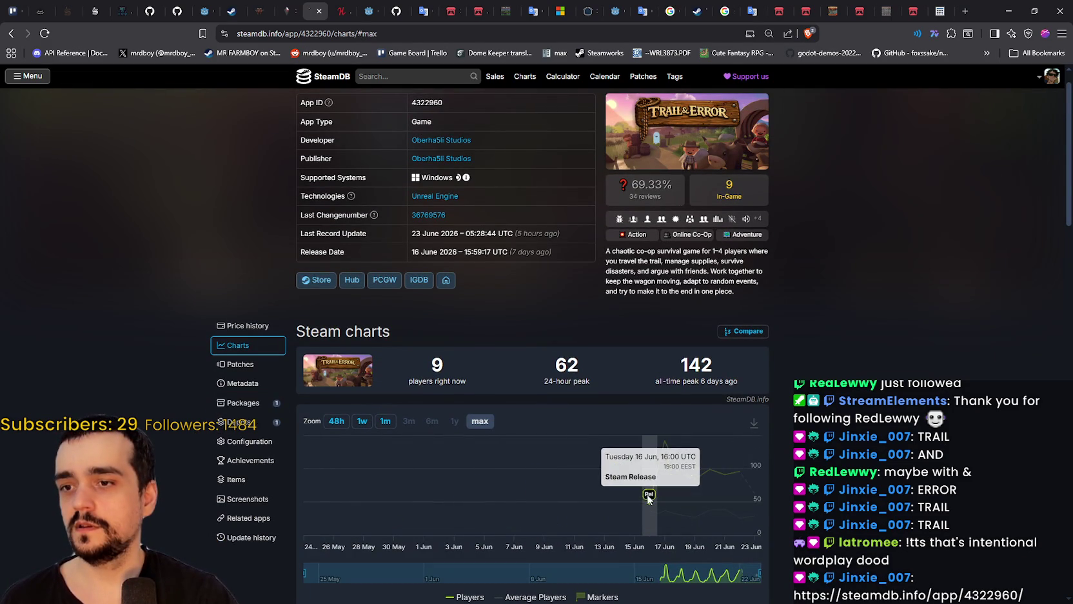
mouse_move(661, 445)
- Select the Trail & Error title and part of its description, then clear the selection
scroll(411, 105, "up", 1)
left_click_drag(374, 106, 321, 105)
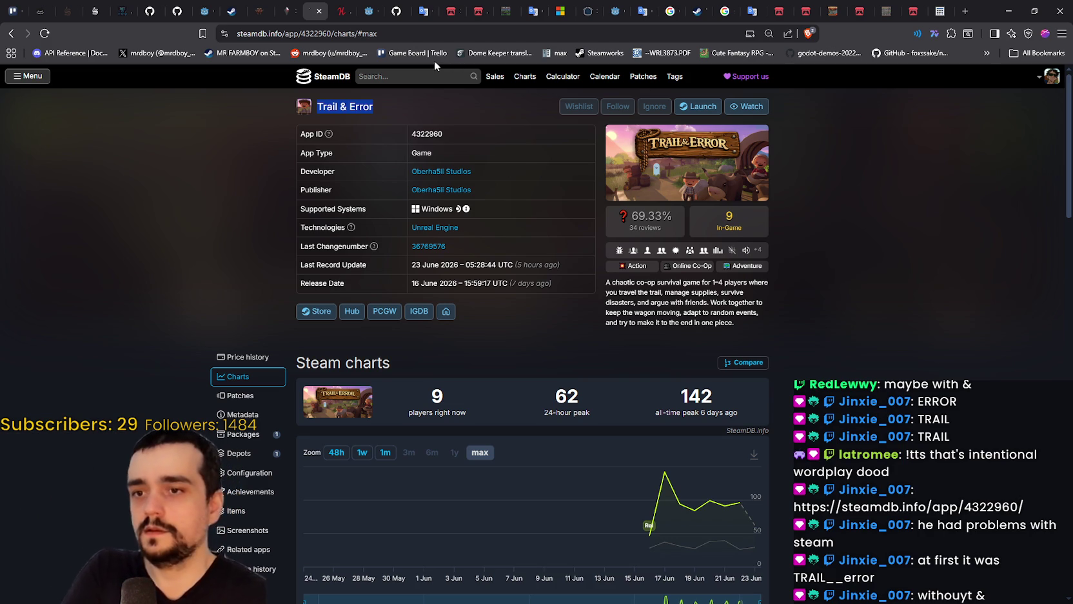
mouse_move(647, 536)
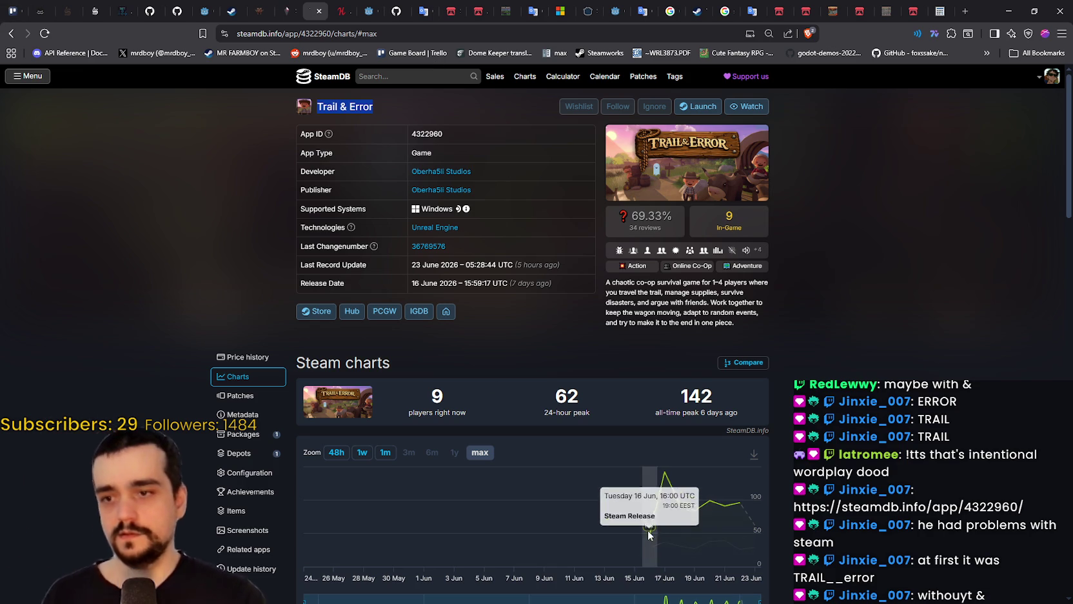
mouse_move(667, 487)
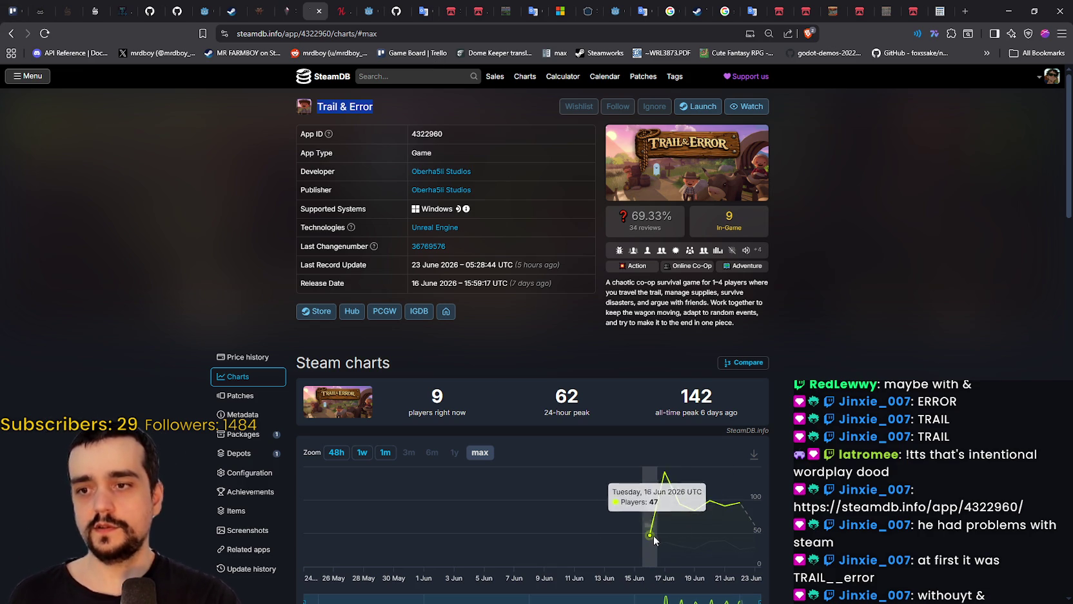
mouse_move(737, 516)
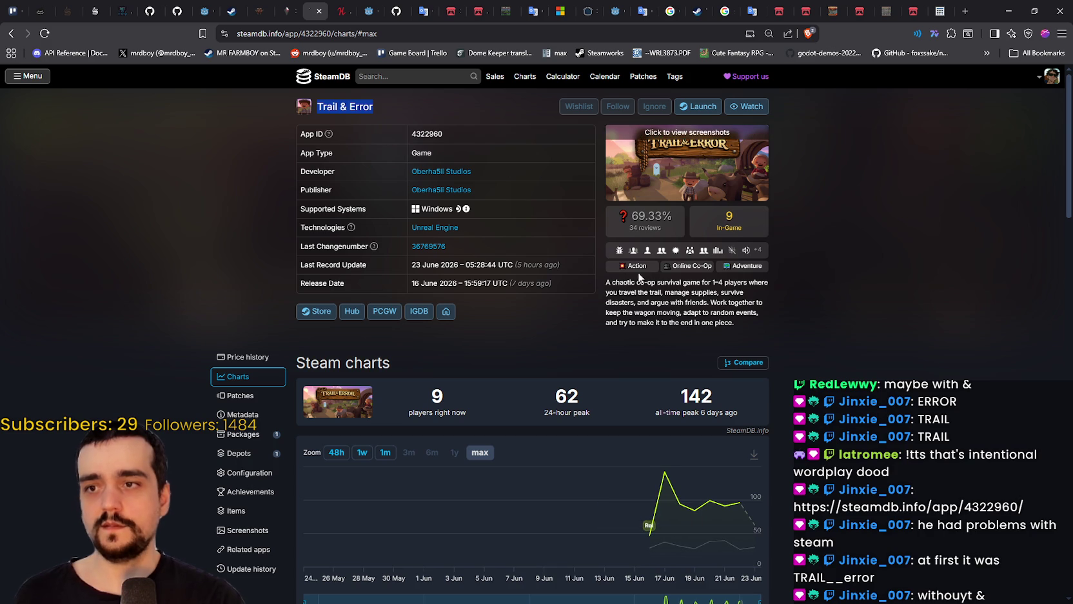
left_click_drag(717, 293, 635, 283)
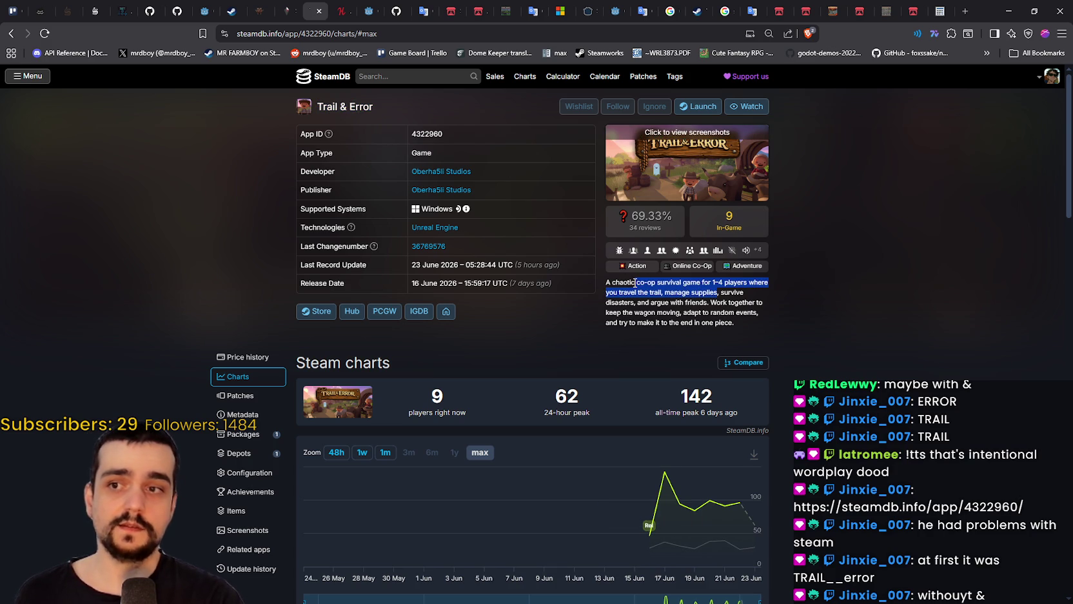
left_click(723, 298)
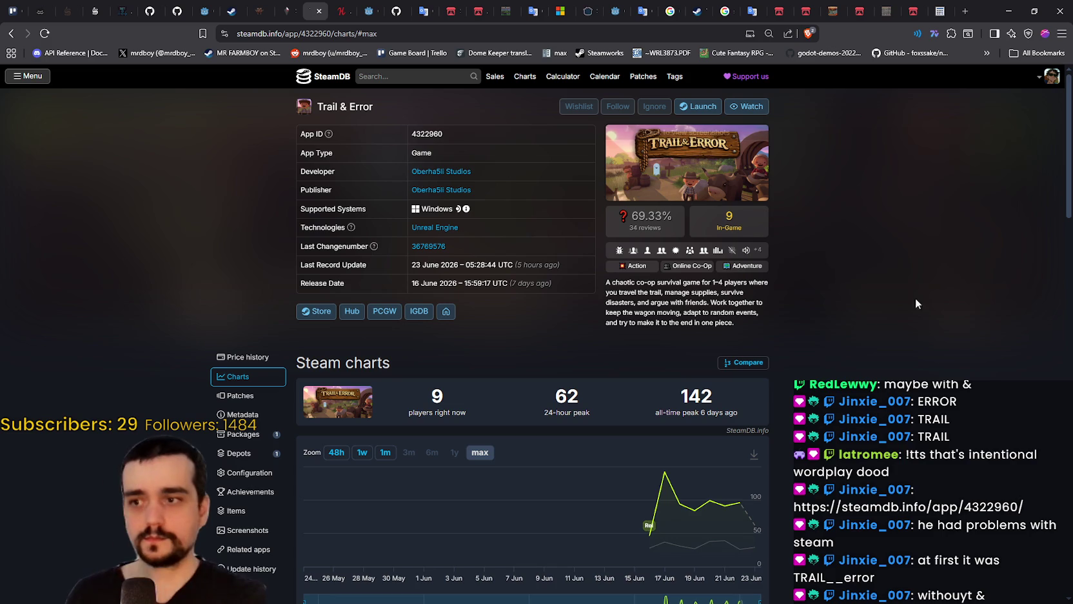
- Try the 1w and 1m ranges, then narrow the player chart to the last 48 hours
left_click(356, 450)
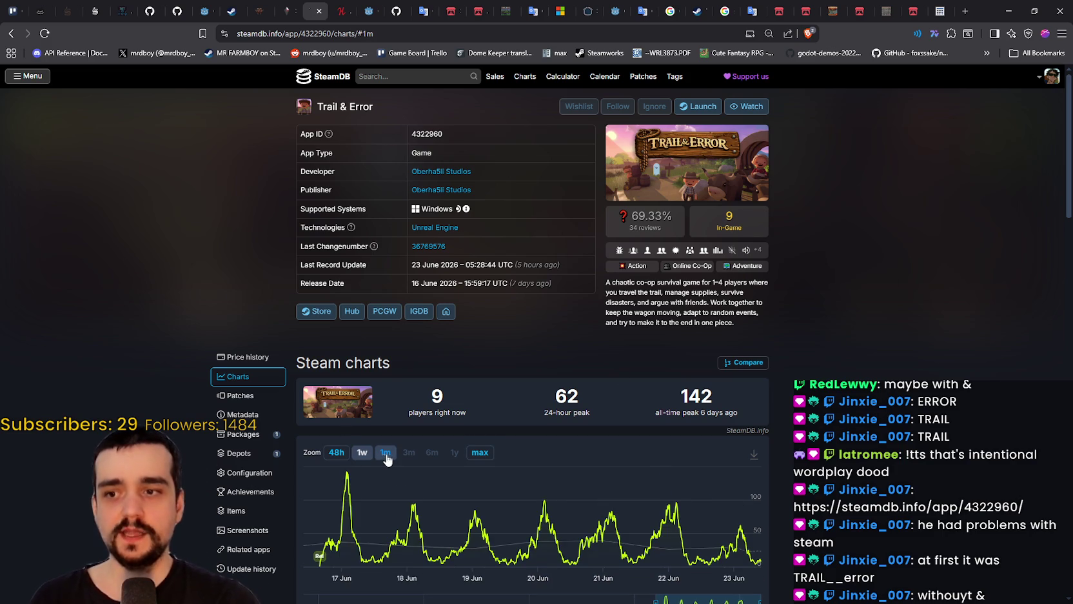
left_click(387, 458)
left_click(338, 452)
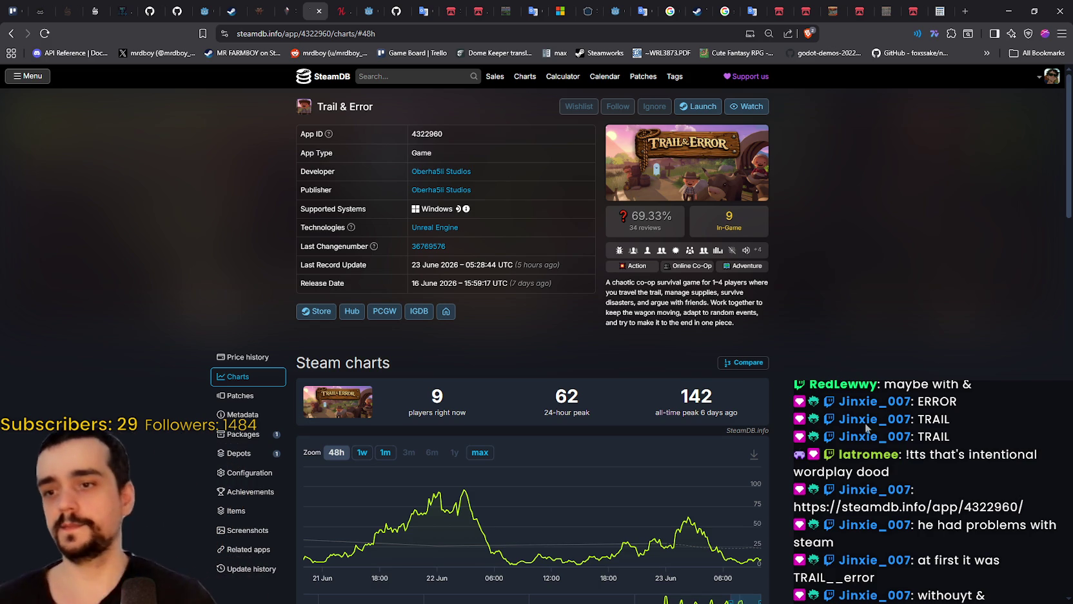
scroll(749, 380, "down", 3)
scroll(707, 380, "up", 3)
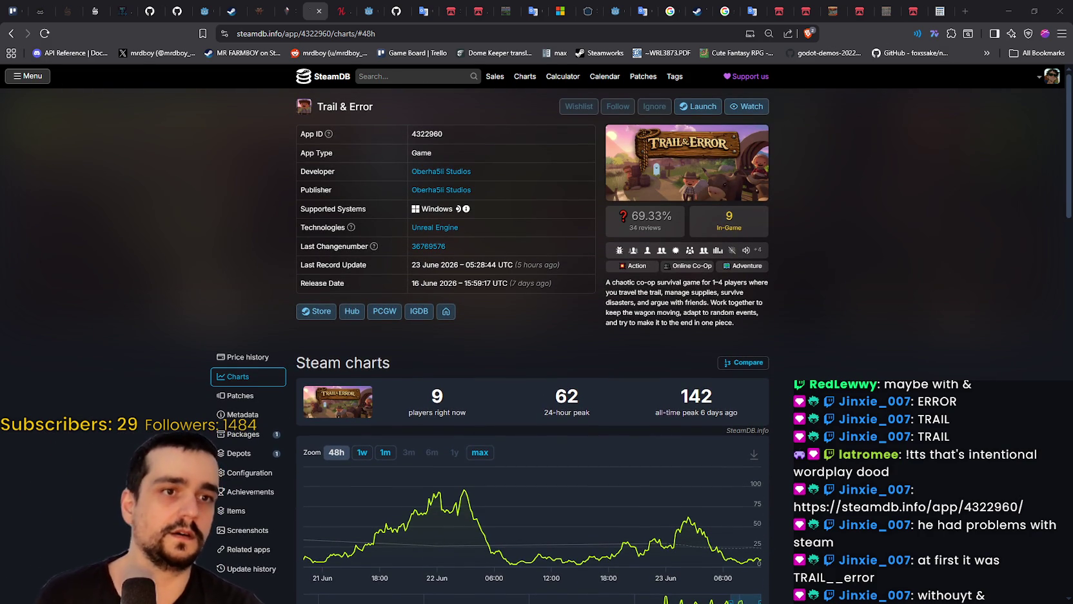
- Scroll to the Twitch stats, select the 21,786 all-time peak and show the Twitch viewer chart
scroll(745, 362, "down", 3)
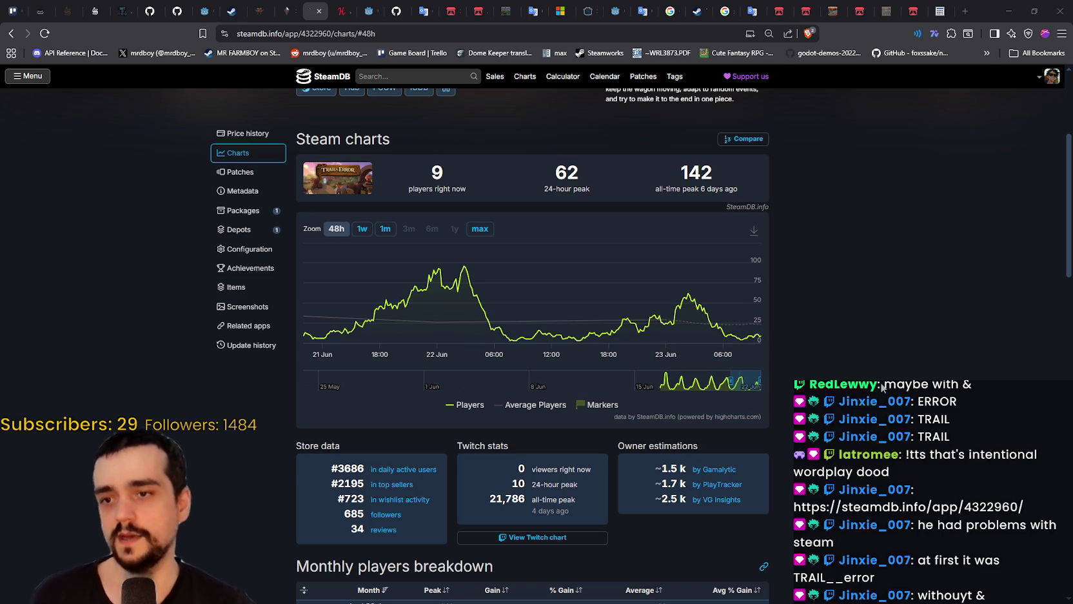
scroll(950, 432, "up", 3)
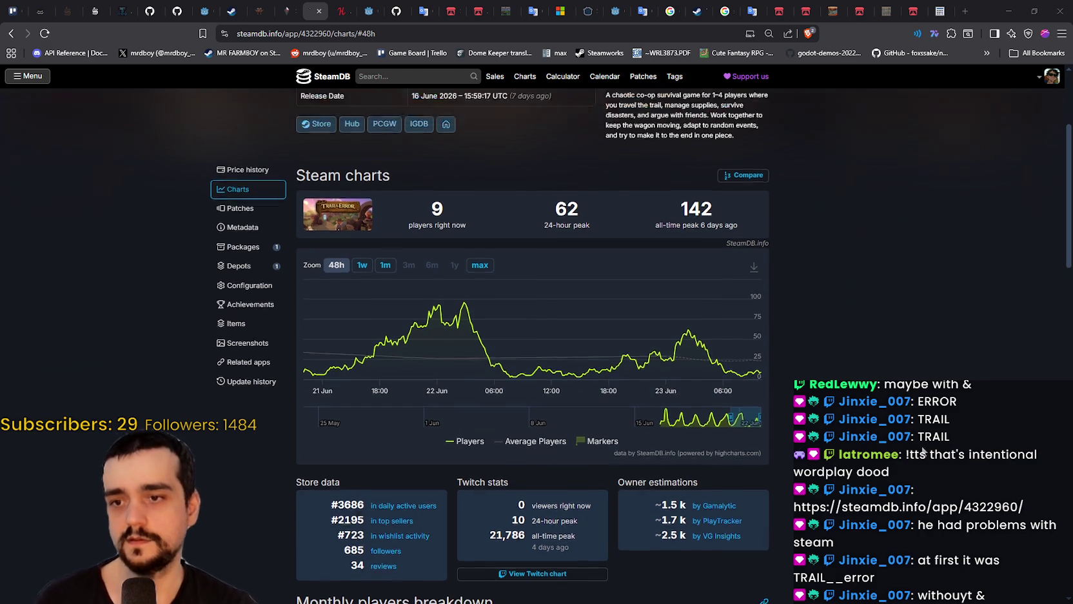
scroll(914, 450, "down", 2)
scroll(912, 450, "down", 1)
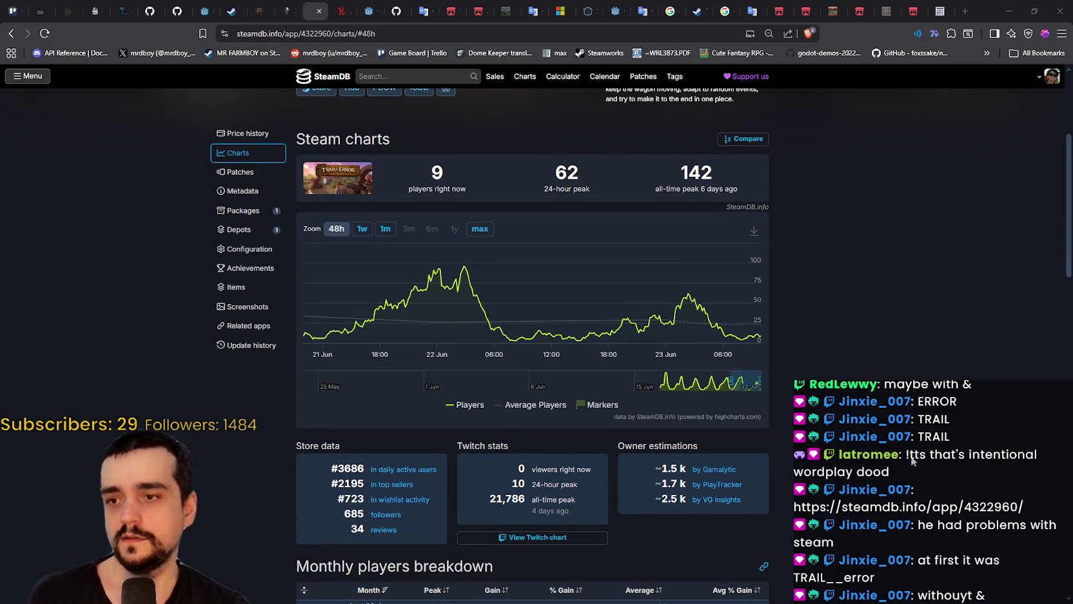
double_click(494, 497)
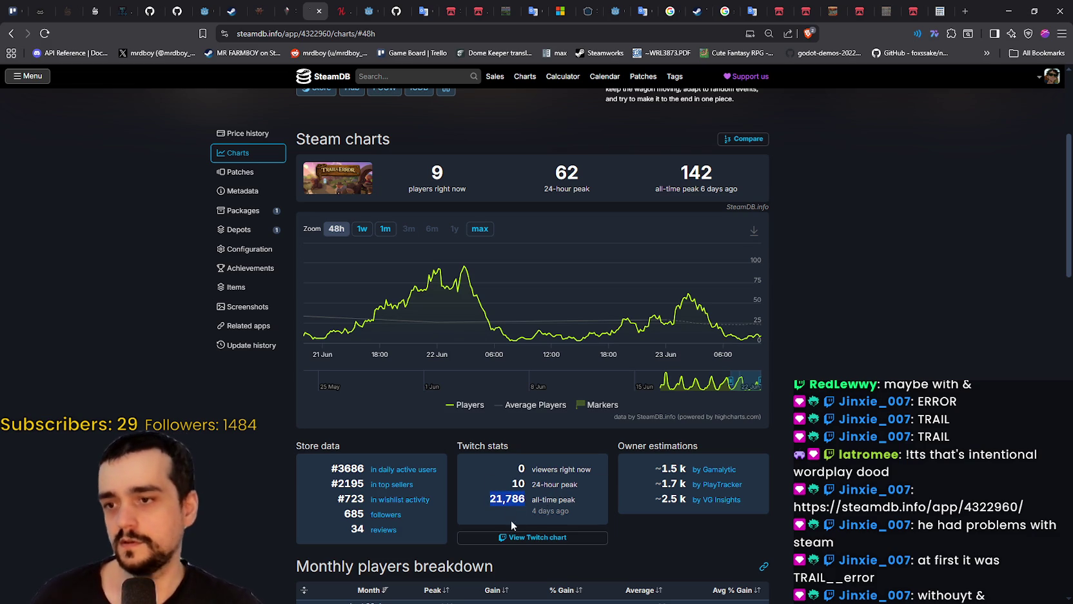
left_click(524, 537)
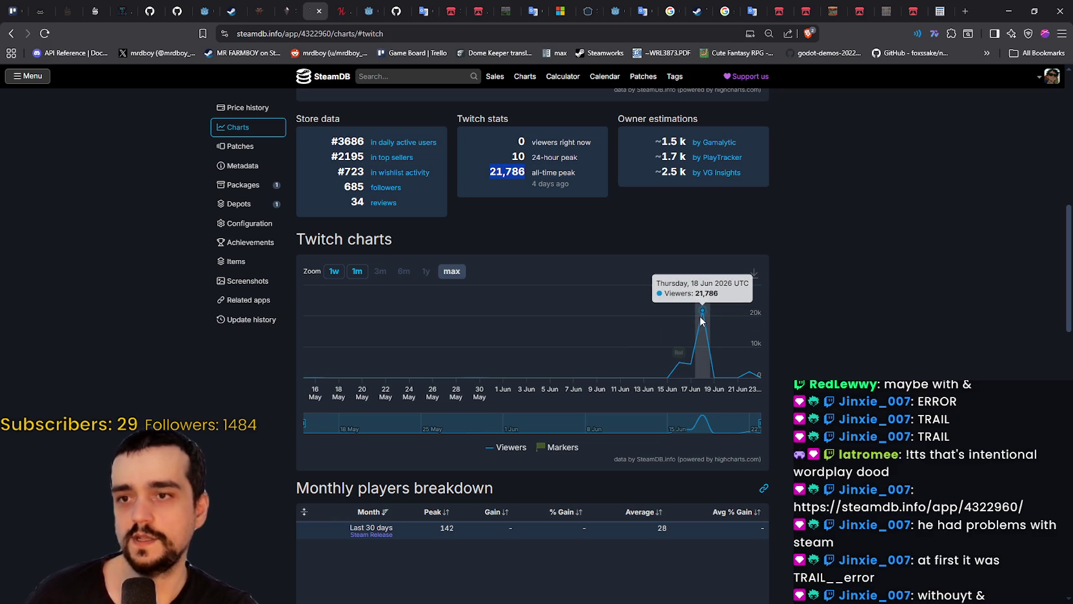
- Return to the Steam charts and bring up the Twitch window listing Trail & Error videos
scroll(703, 322, "up", 6)
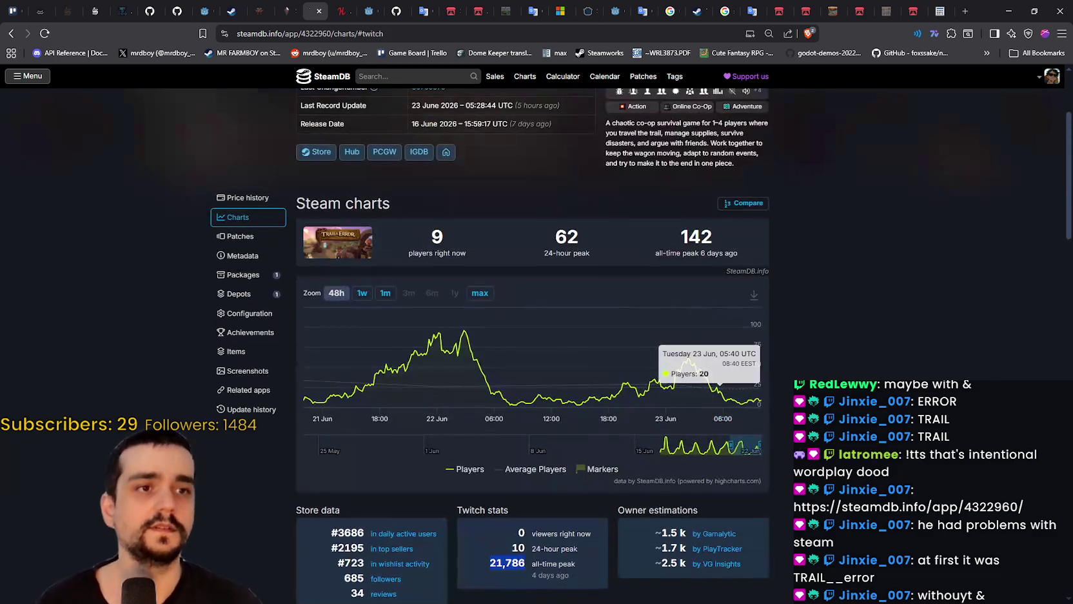
key("alt+Tab")
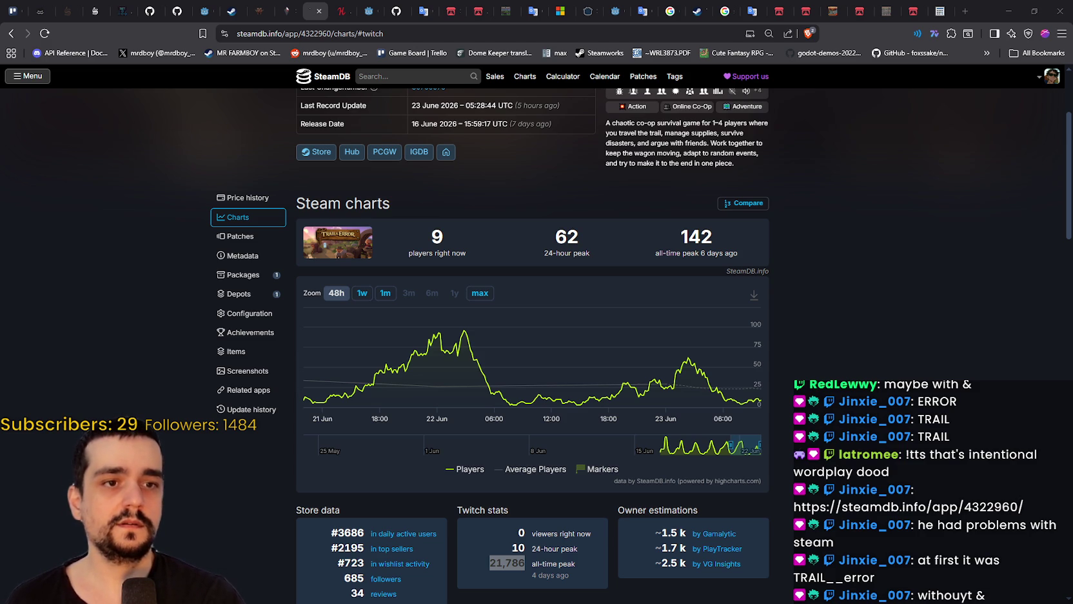
key("alt+Tab")
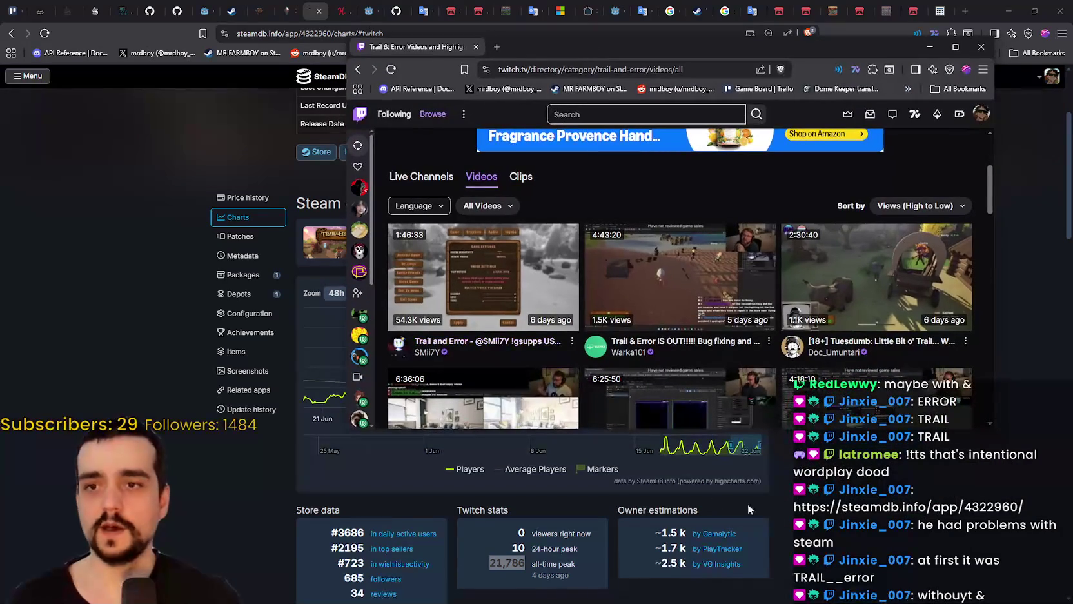
- Enlarge the Twitch window and open the top video's streamer channel with its player and chat
left_click_drag(820, 439, 819, 559)
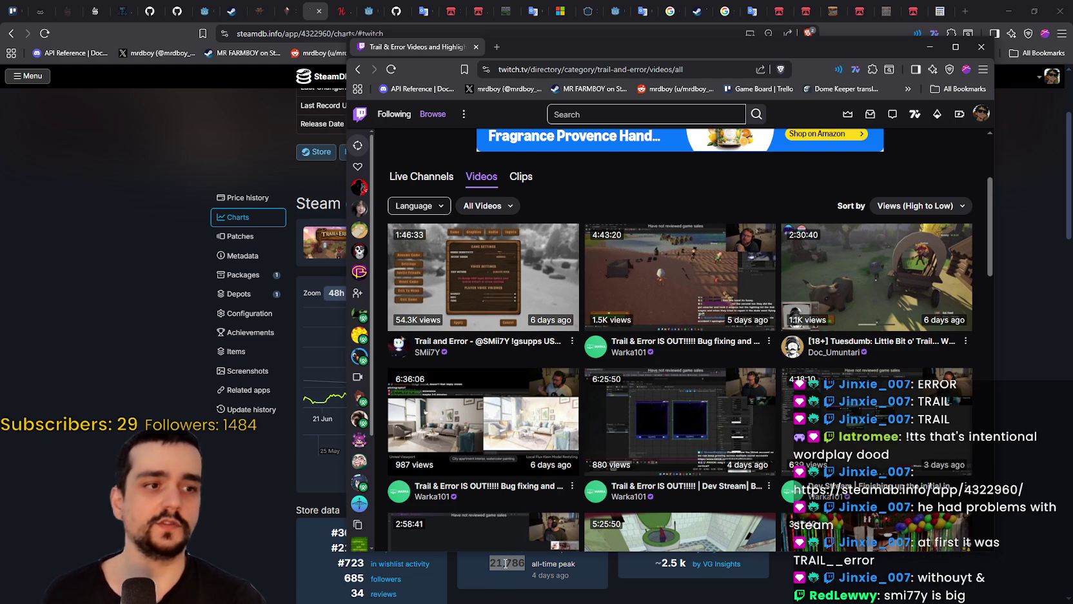
left_click(427, 351)
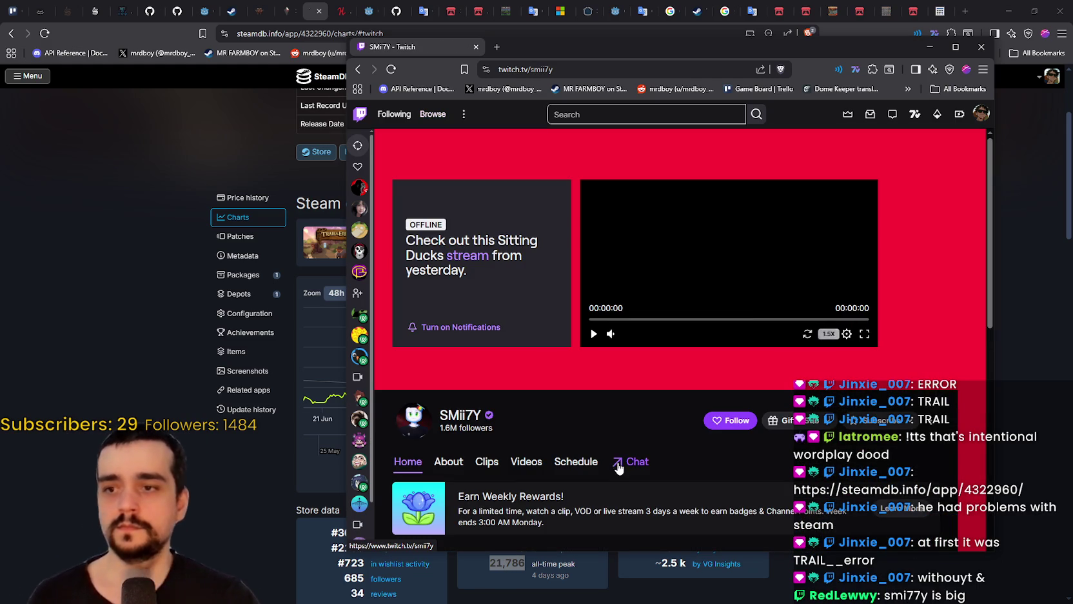
left_click(621, 460)
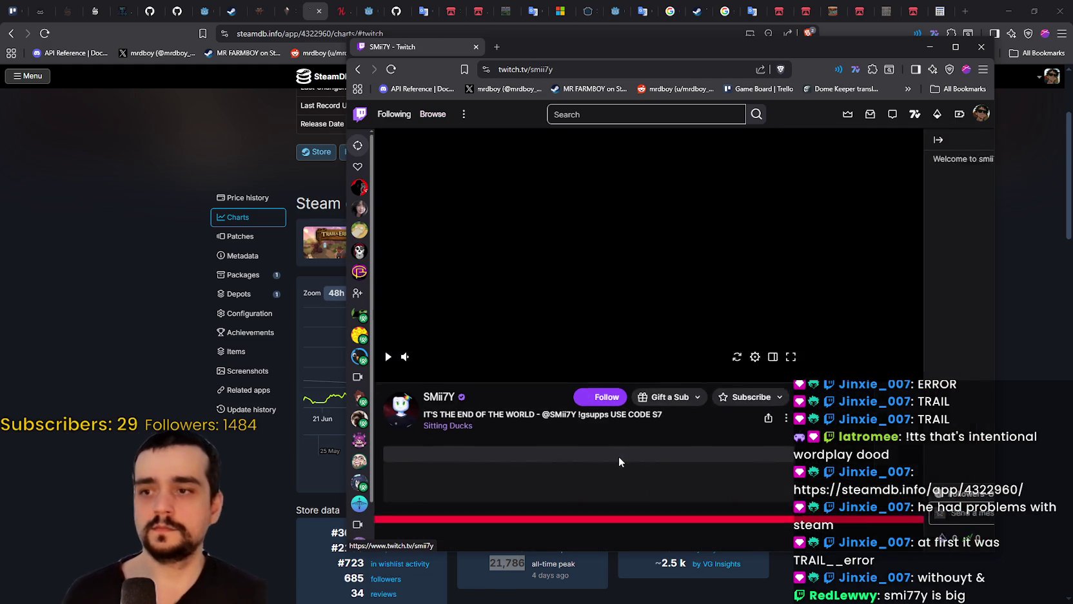
scroll(578, 416, "down", 5)
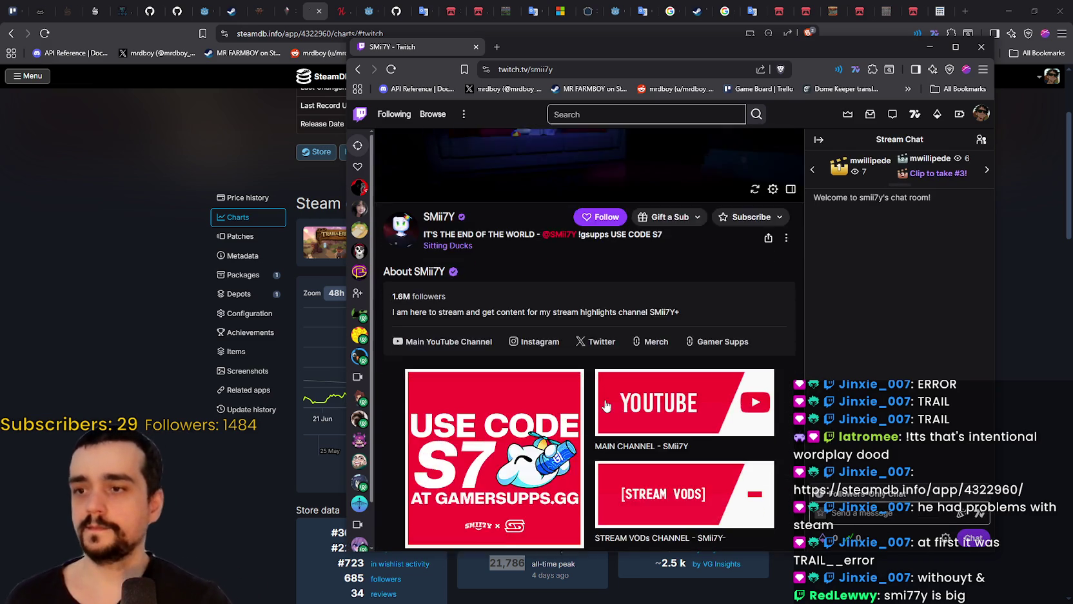
scroll(592, 428, "down", 2)
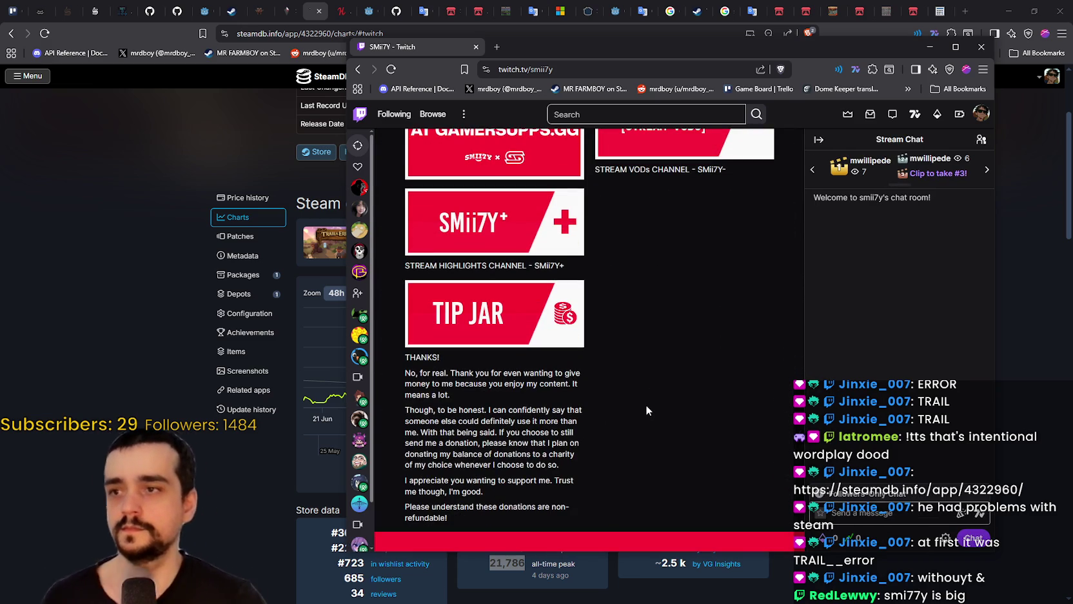
scroll(645, 404, "up", 3)
scroll(646, 405, "up", 4)
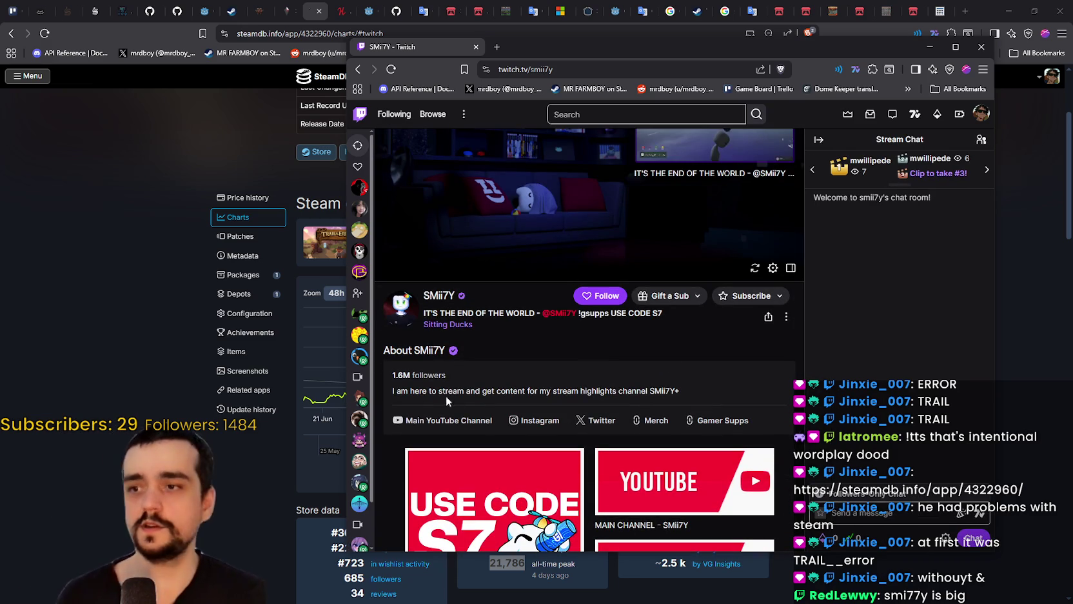
- Read through the channel's About panels, then close the Twitch window
left_click(445, 298)
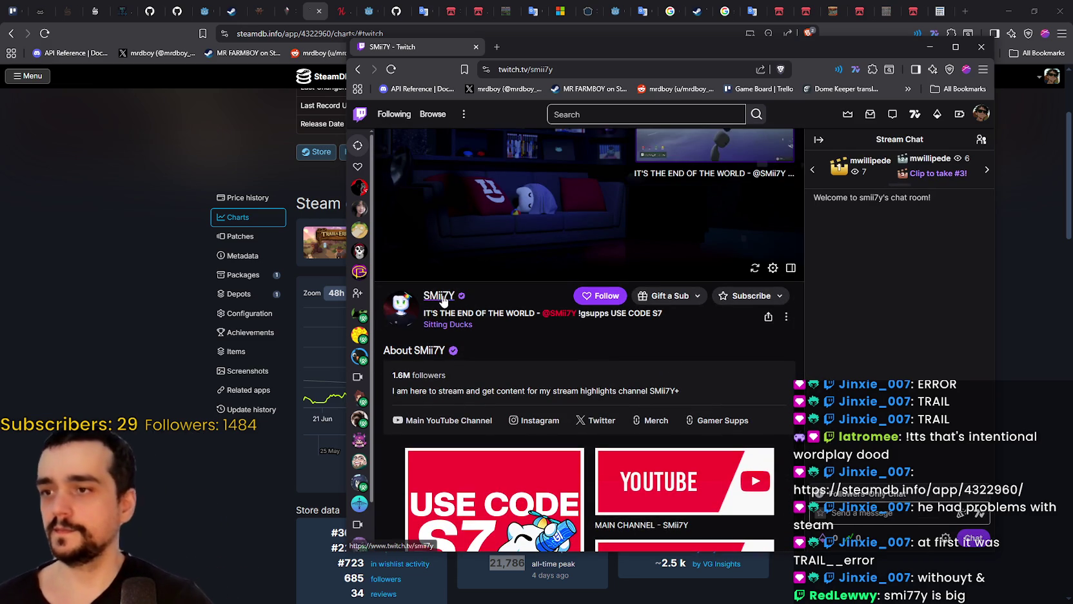
left_click(454, 457)
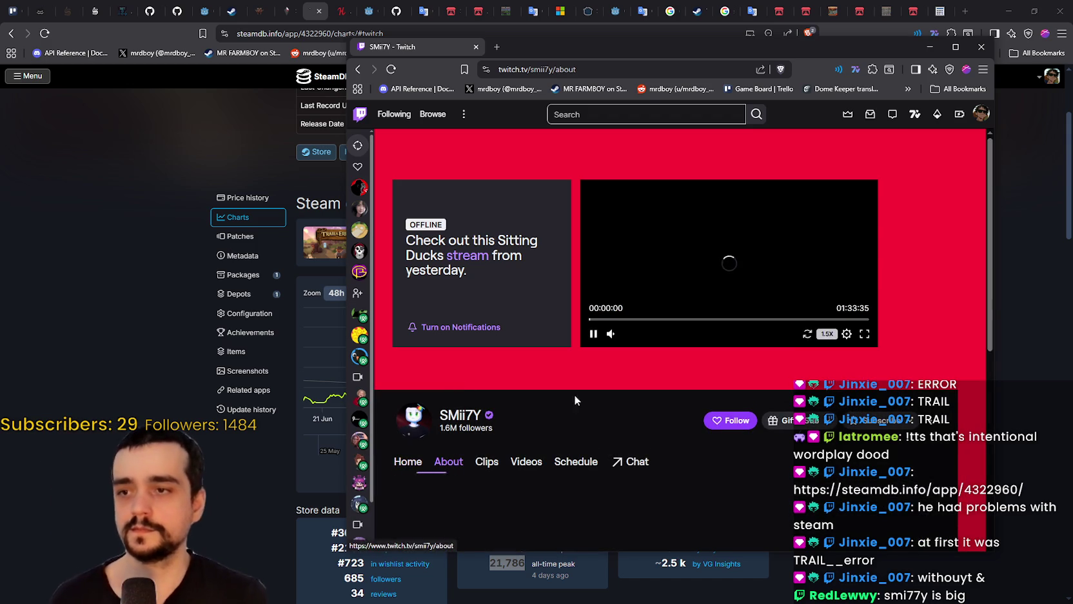
scroll(604, 385, "down", 5)
scroll(579, 409, "up", 5)
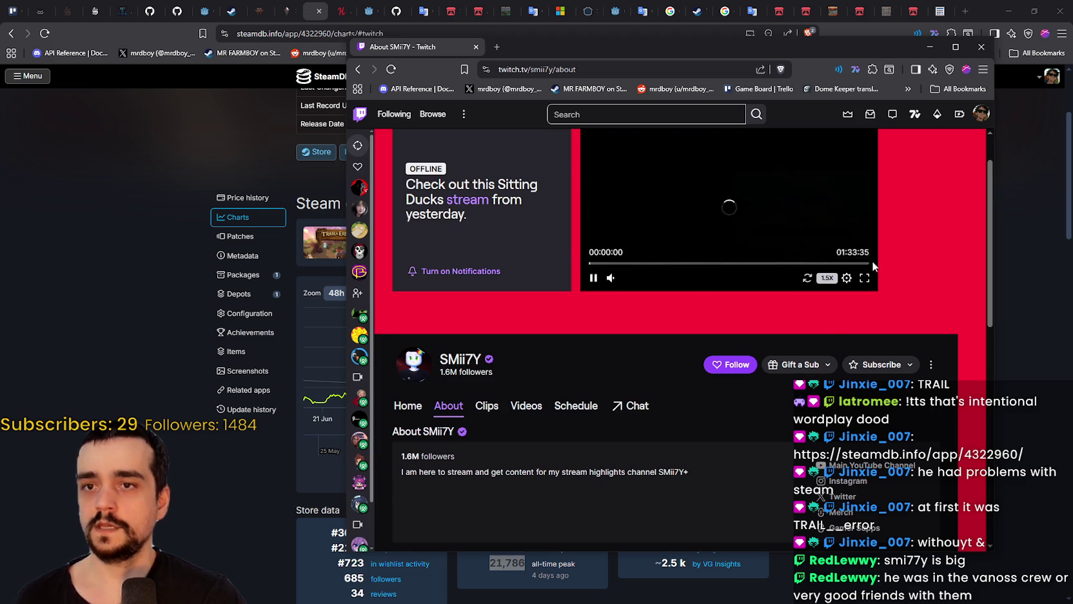
scroll(698, 445, "down", 1)
scroll(698, 443, "down", 5)
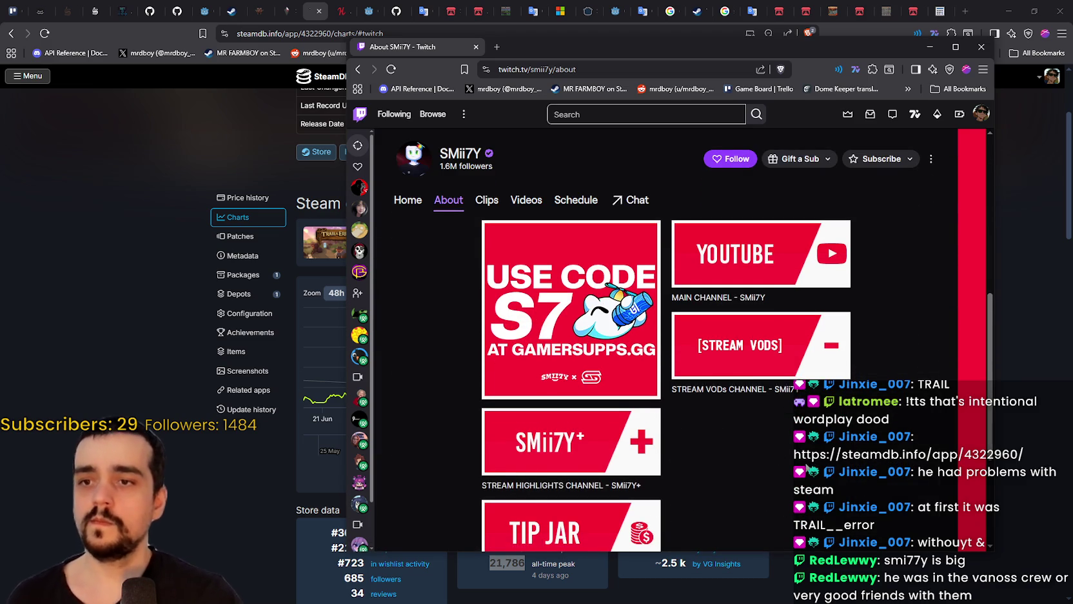
scroll(780, 326, "up", 3)
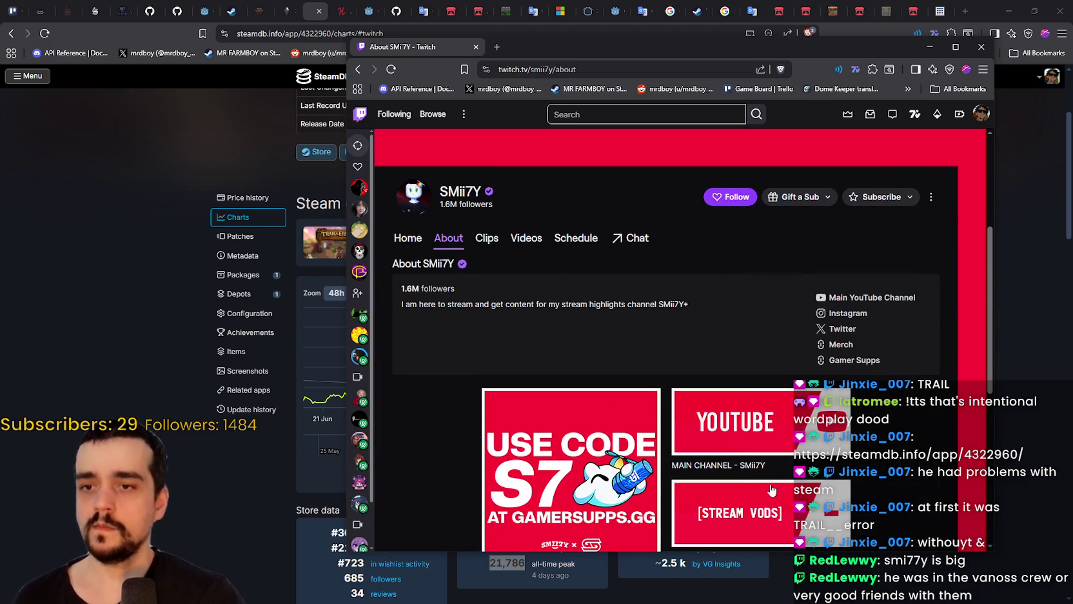
scroll(728, 413, "up", 4)
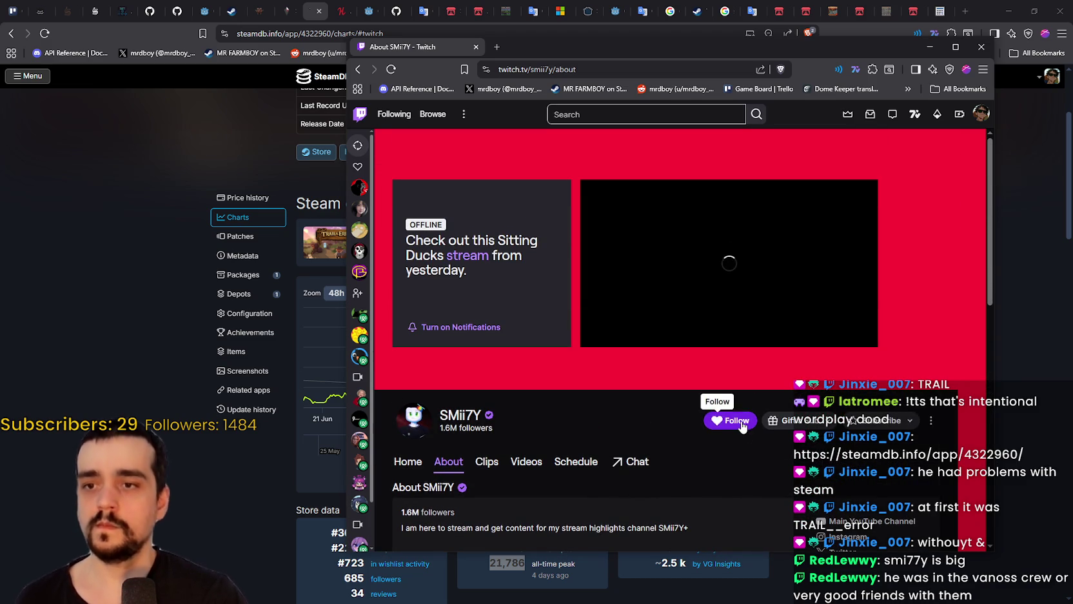
left_click(981, 47)
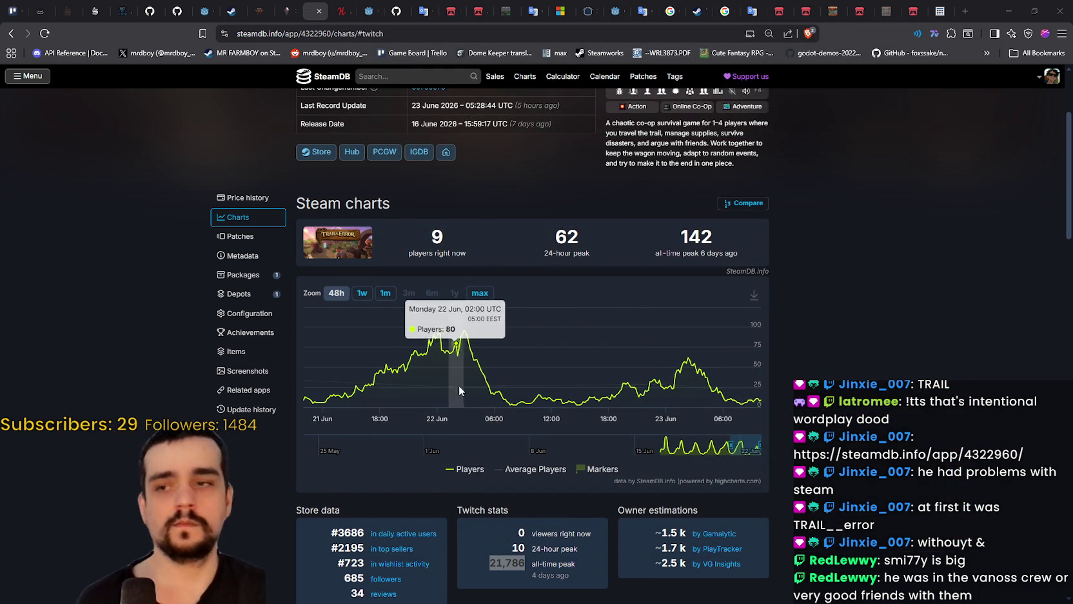
- After trying 1m, 1w and 48h, set the Trail & Error player chart to one week (17–23 Jun)
scroll(466, 467, "up", 2)
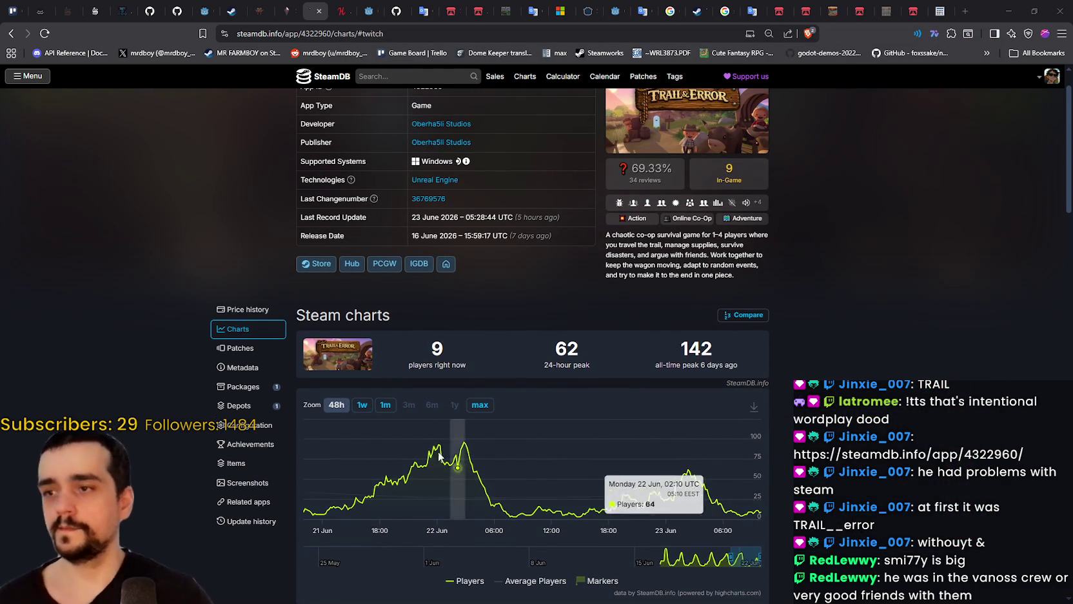
left_click(385, 405)
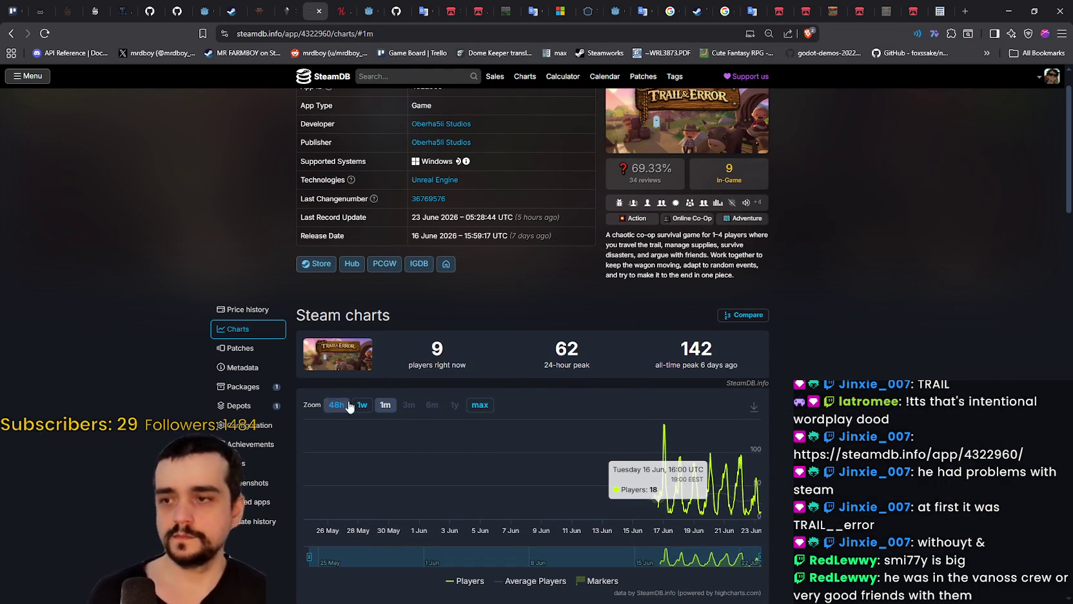
left_click(362, 404)
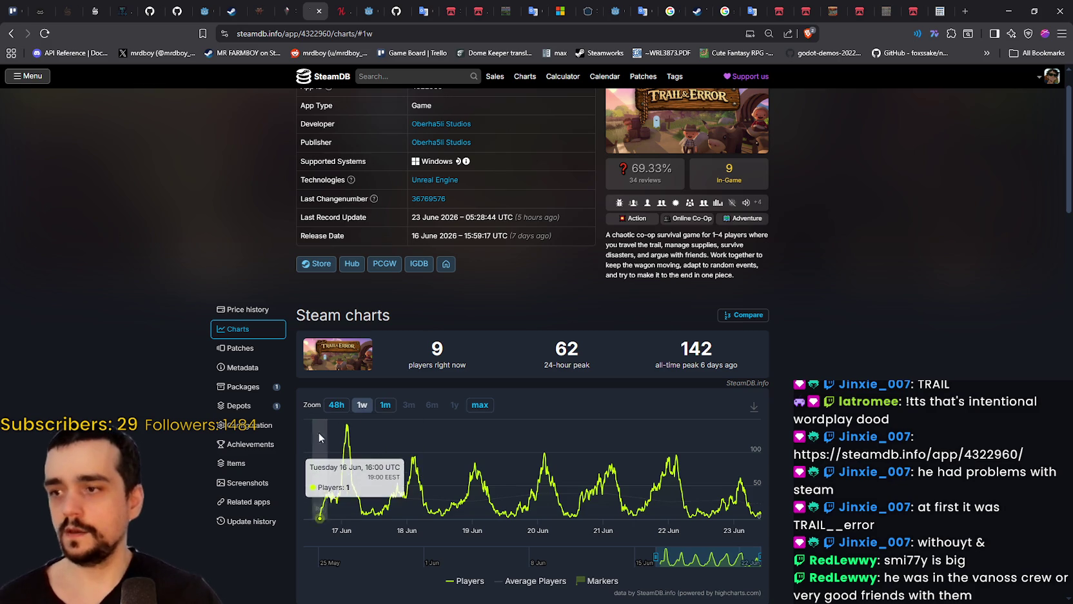
left_click(336, 405)
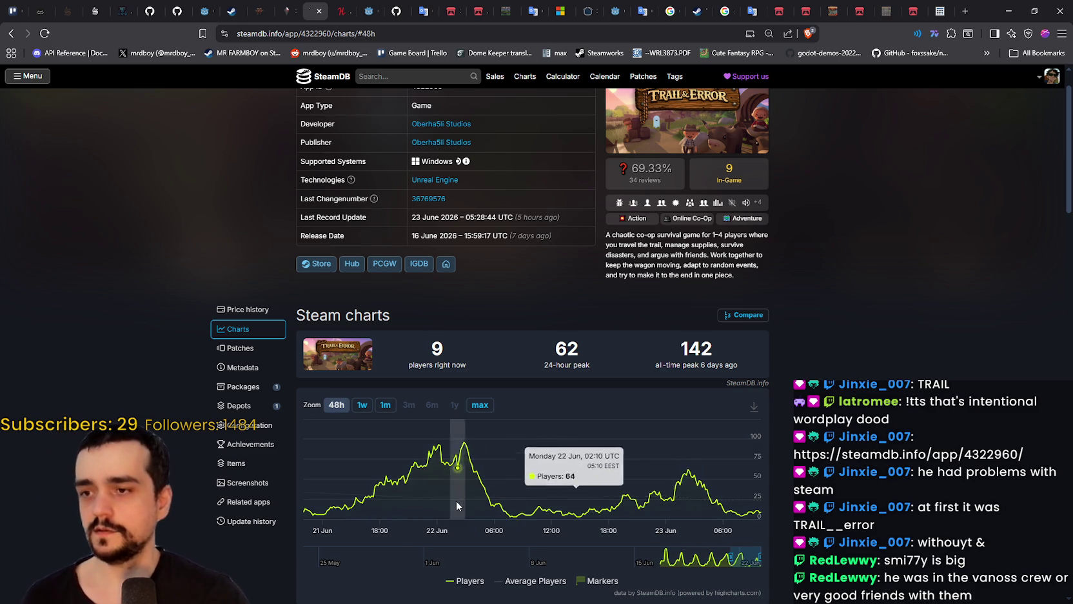
scroll(460, 507, "down", 3)
scroll(531, 510, "up", 2)
scroll(538, 507, "down", 2)
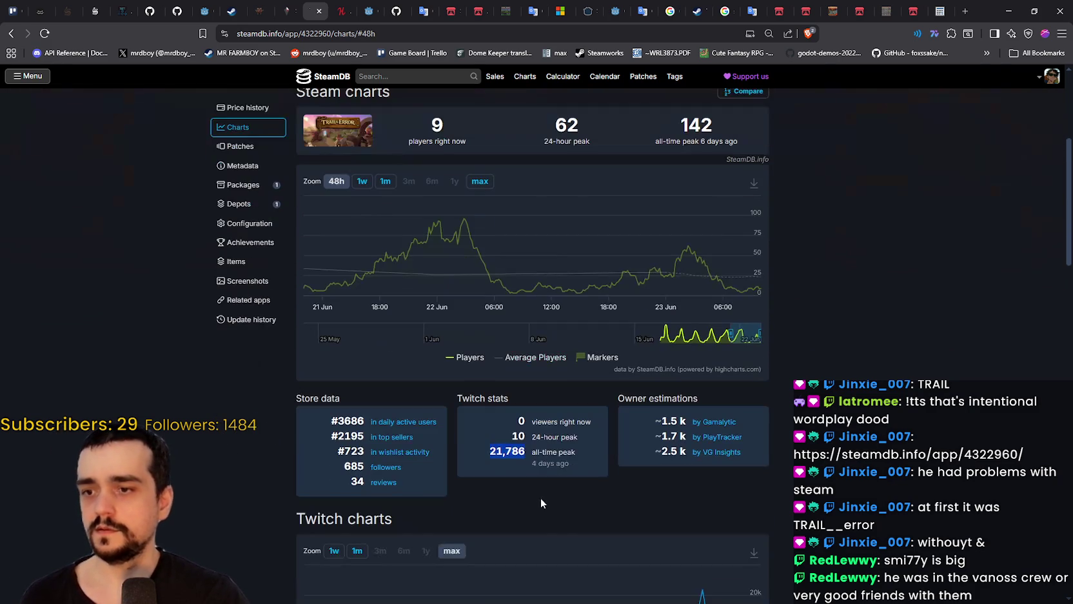
mouse_move(544, 464)
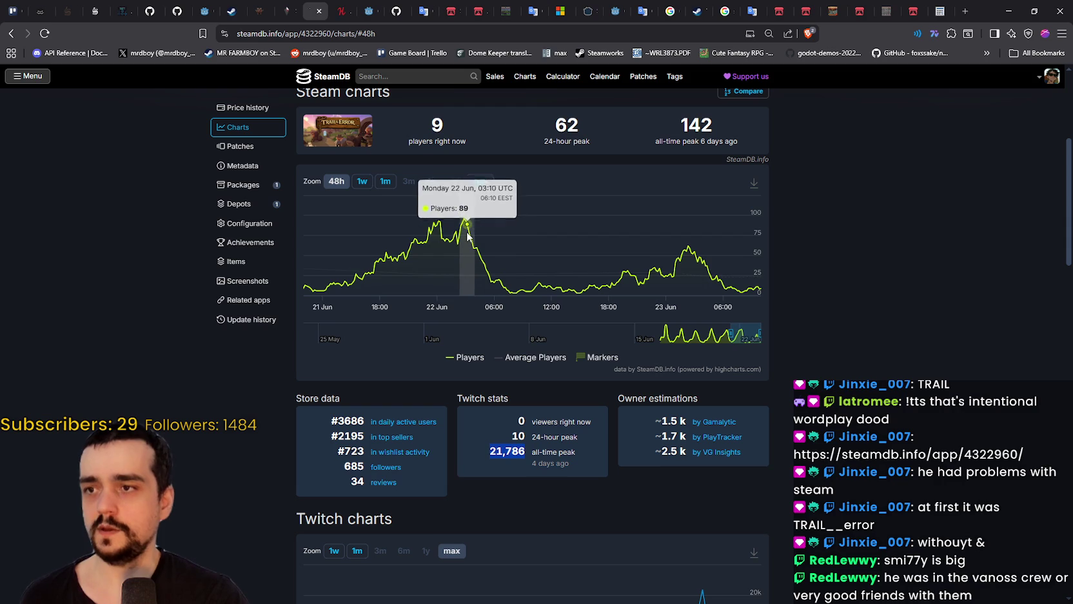
left_click(362, 181)
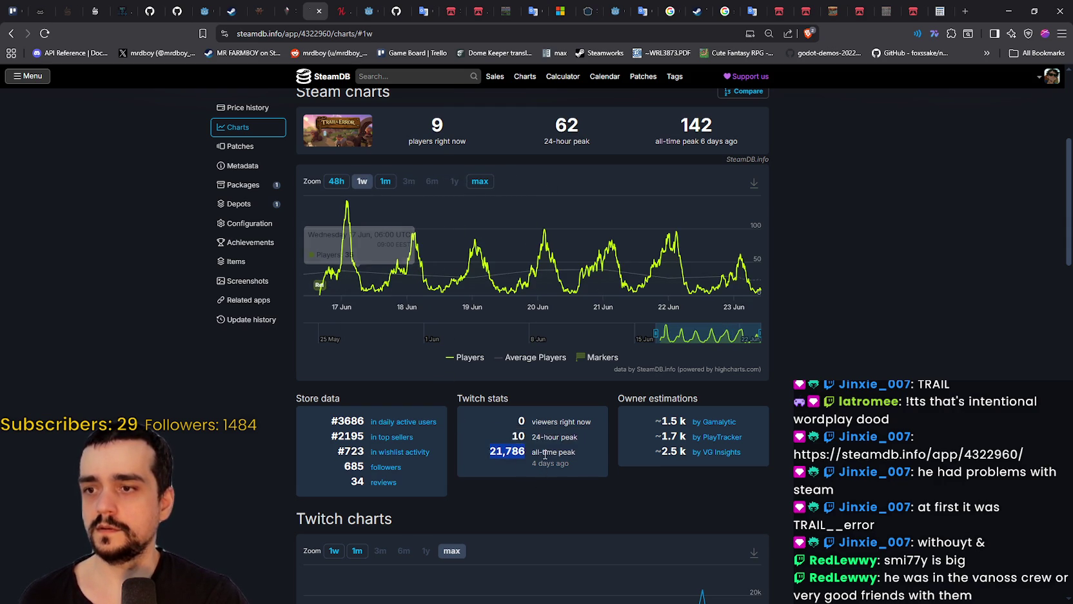
mouse_move(544, 460)
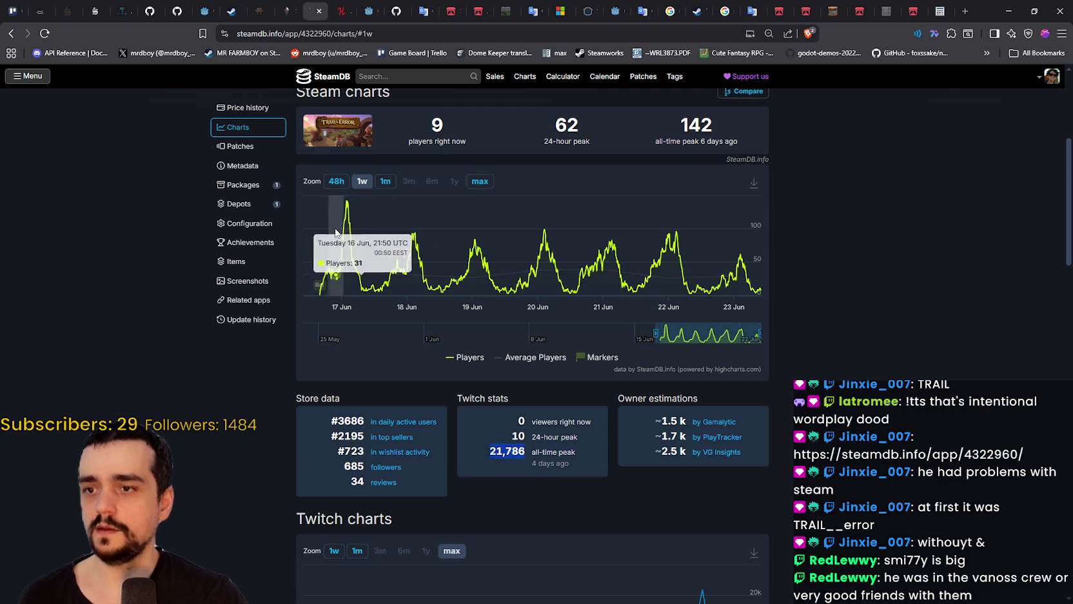
mouse_move(352, 219)
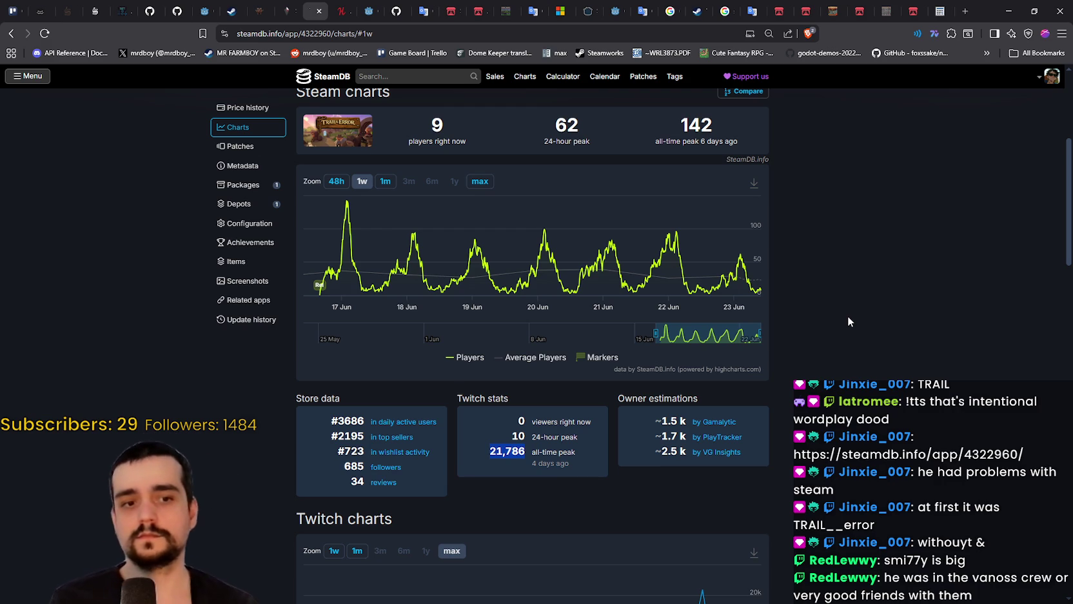
scroll(879, 316, "up", 1)
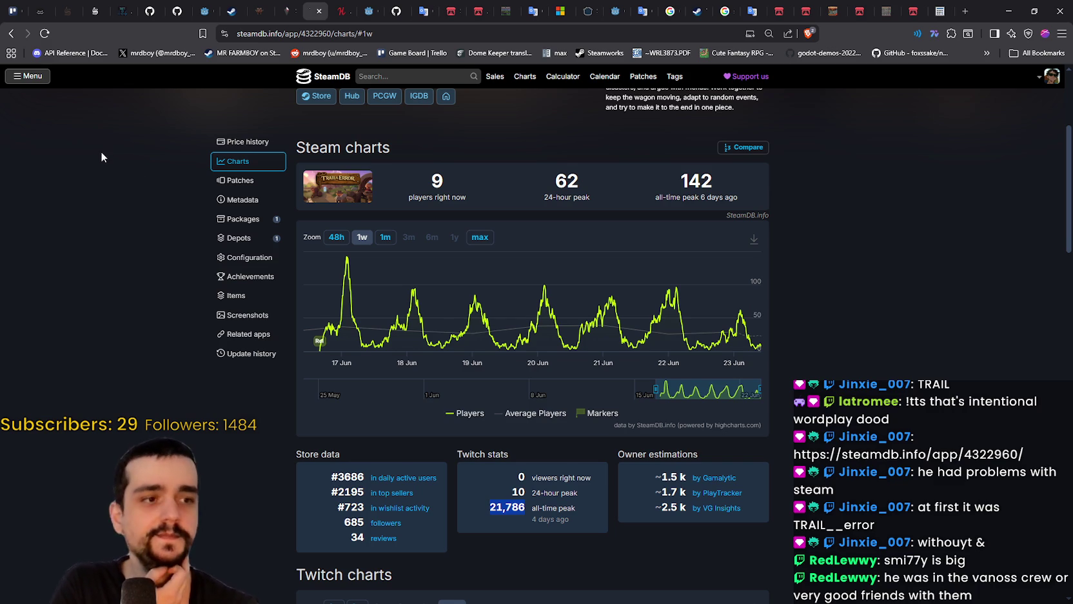
scroll(105, 152, "up", 1)
scroll(109, 166, "up", 1)
scroll(184, 258, "up", 2)
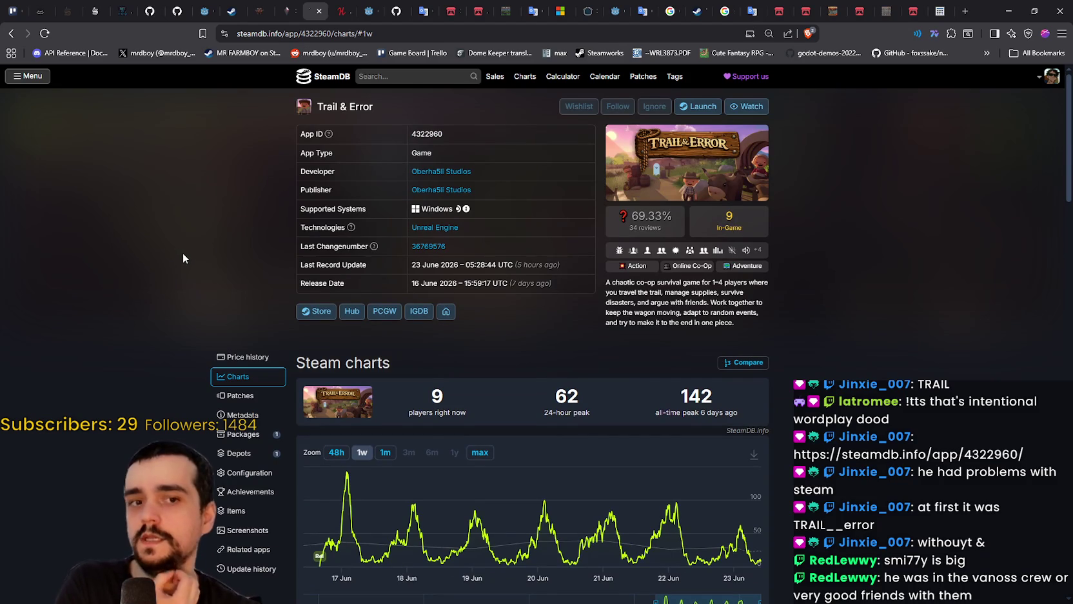
- Search SteamDB for MR FARMBOY and open its stats page
left_click(383, 77)
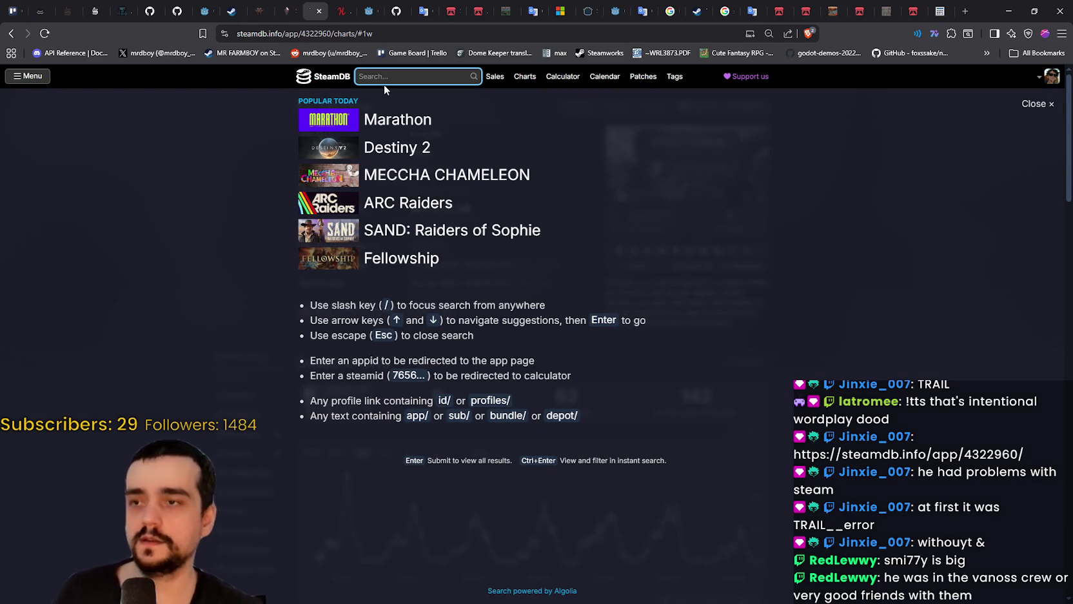
type("MR FARMBOY")
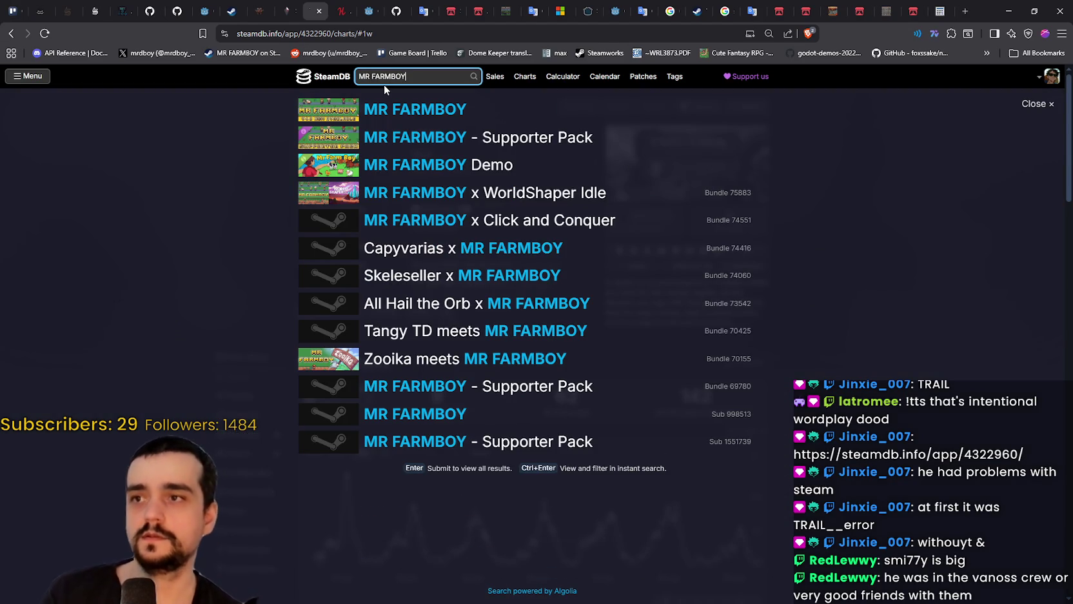
left_click(407, 110)
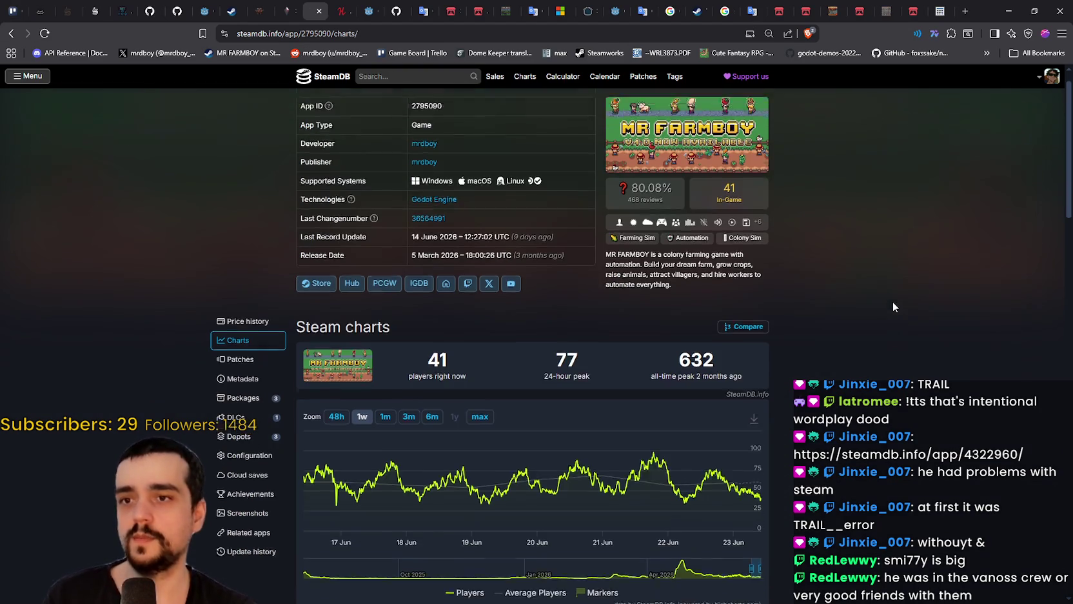
scroll(893, 302, "down", 1)
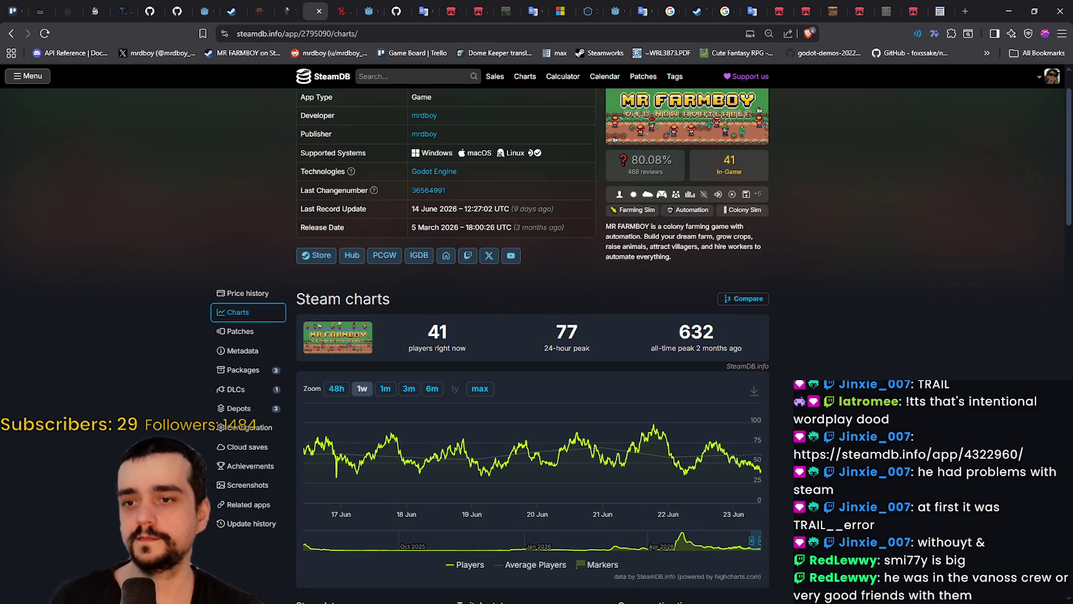
scroll(535, 322, "up", 1)
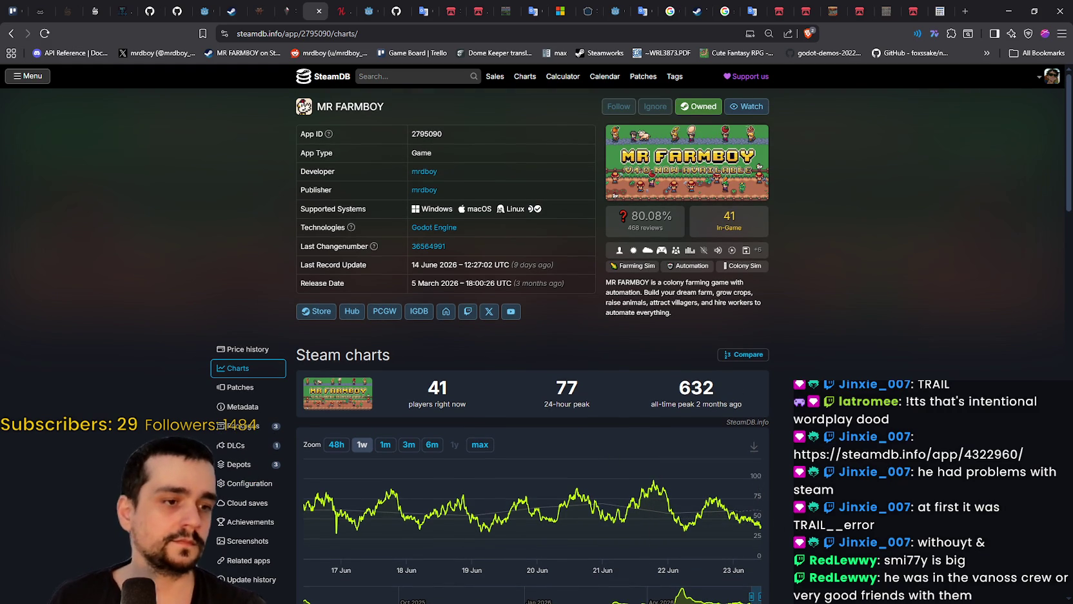
- Switch to Steam, then minimize Steam and the browser to reveal the Godot editor
key("alt+Tab")
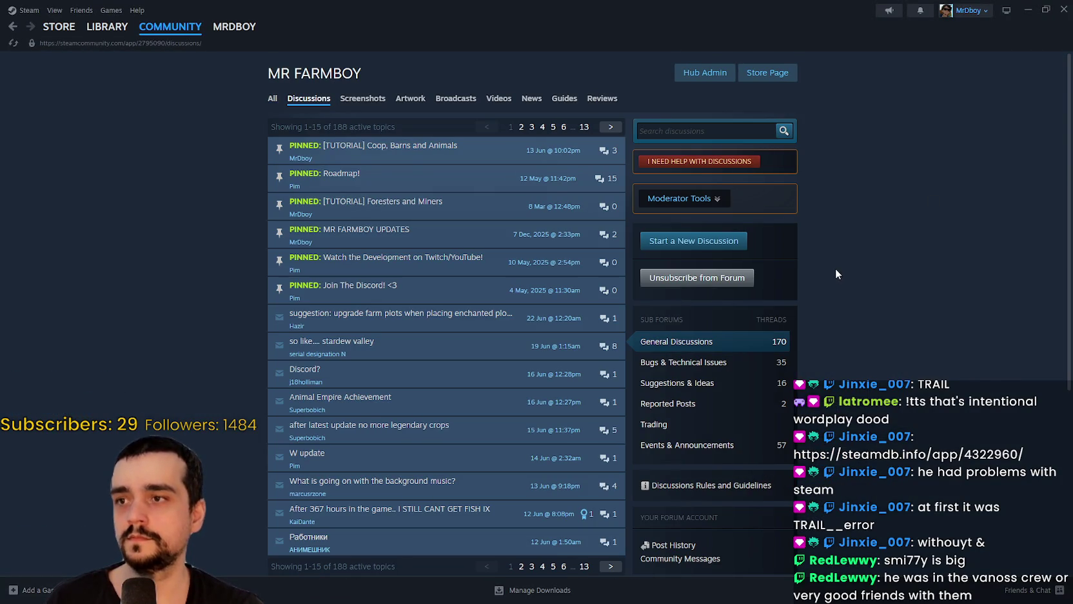
left_click(1029, 9)
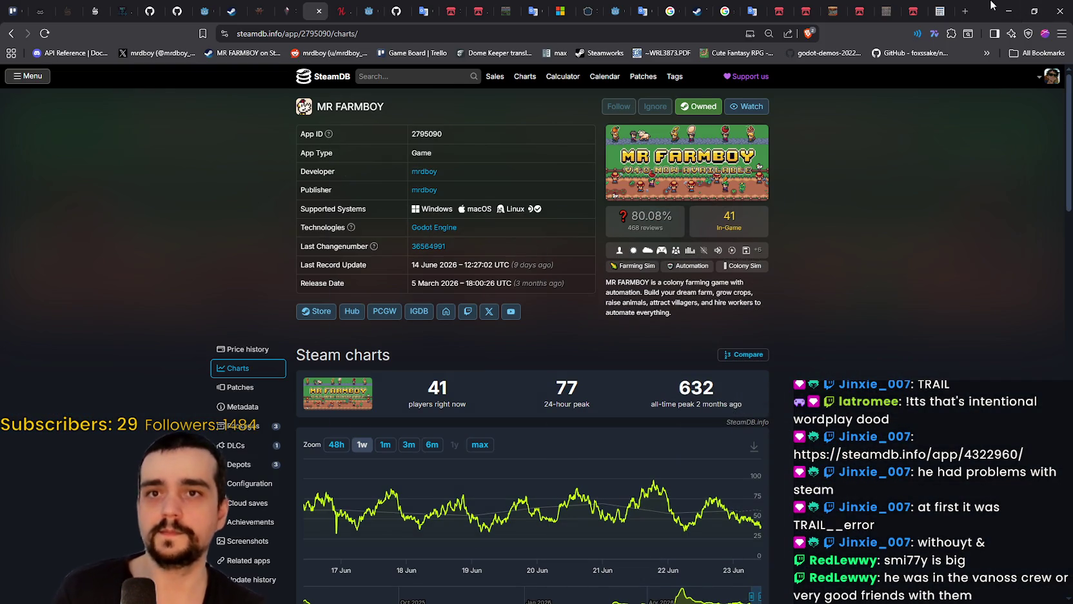
left_click(1009, 11)
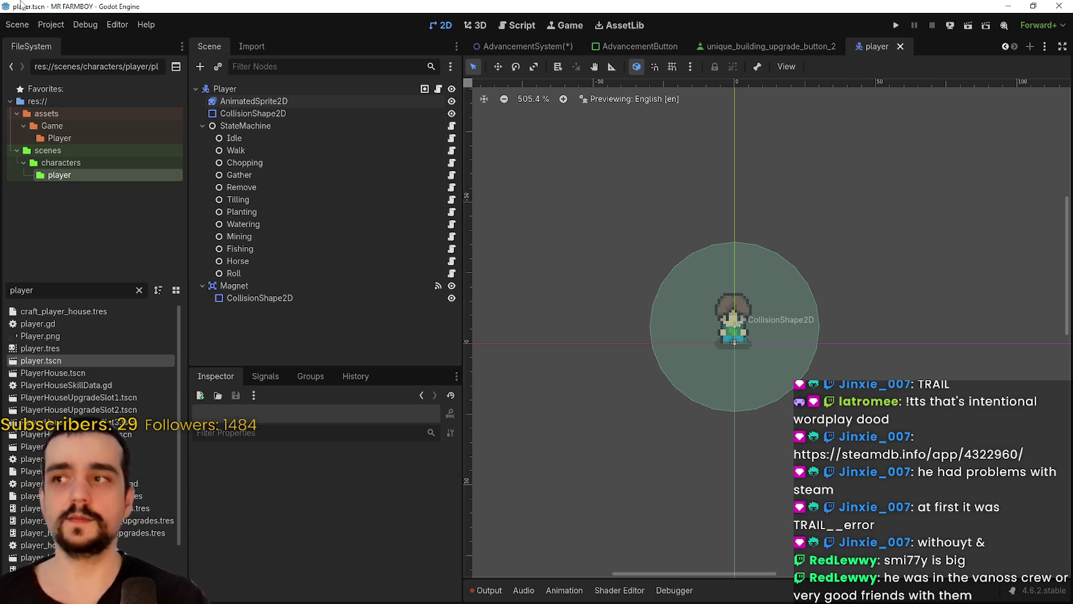
- Look through the Project and Debug menus, then switch to the AdvancementSystem scene tab
left_click(65, 25)
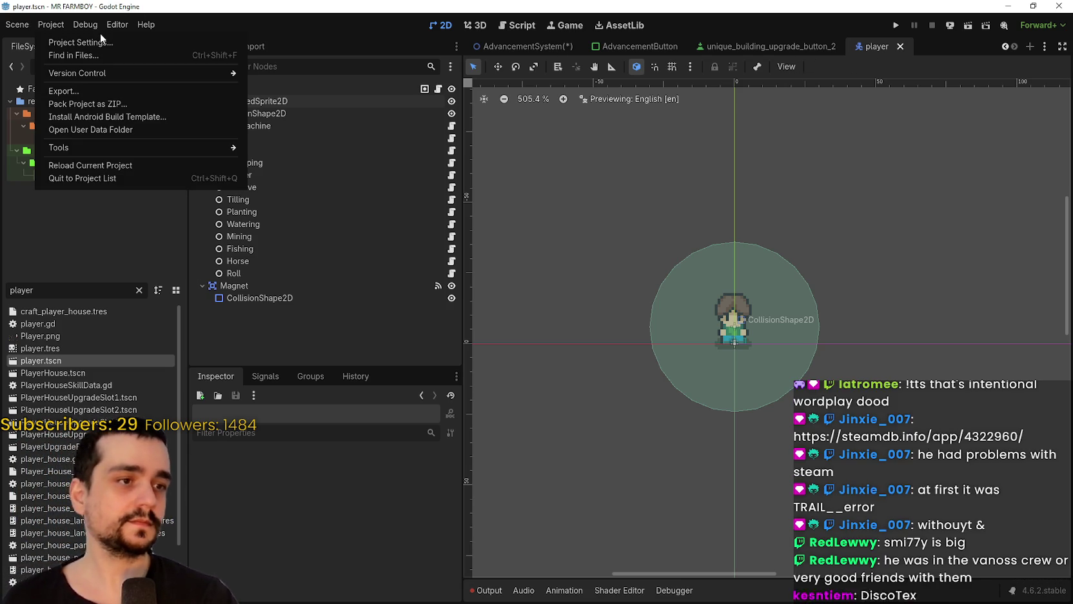
left_click(114, 23)
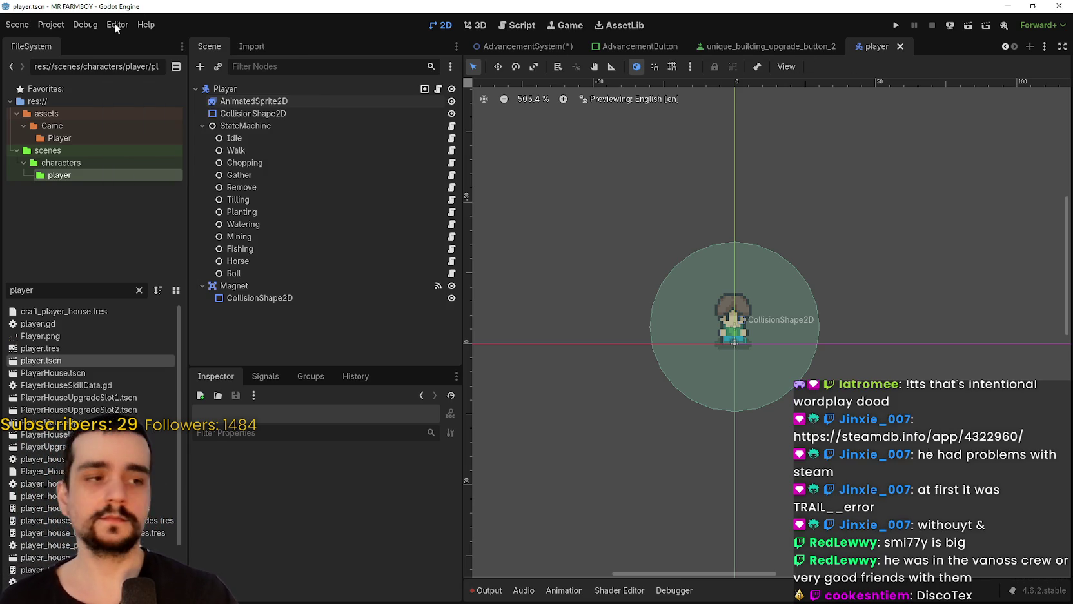
left_click(38, 25)
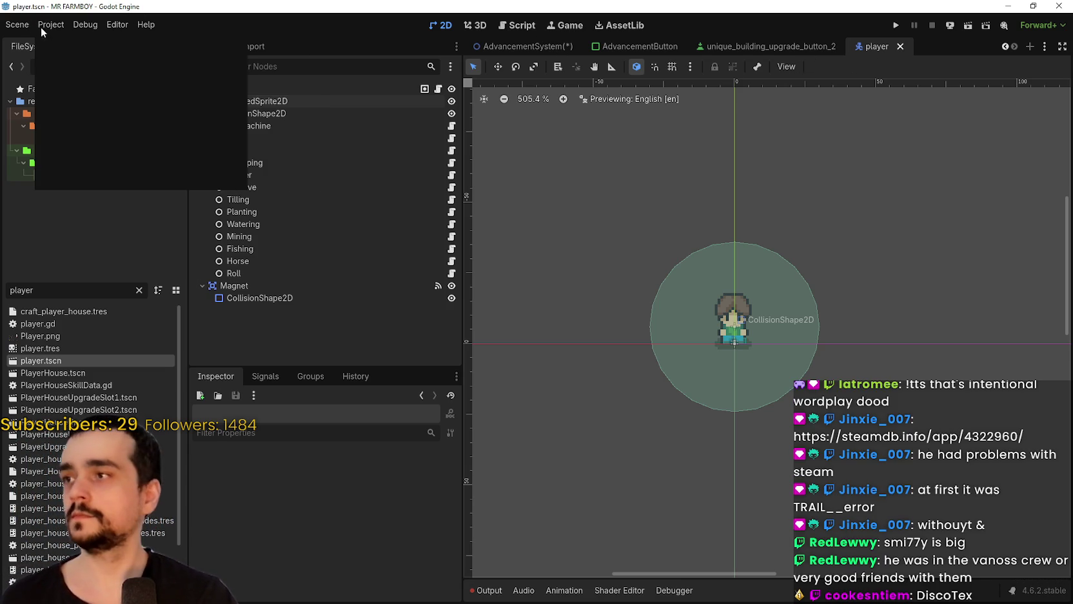
left_click(547, 46)
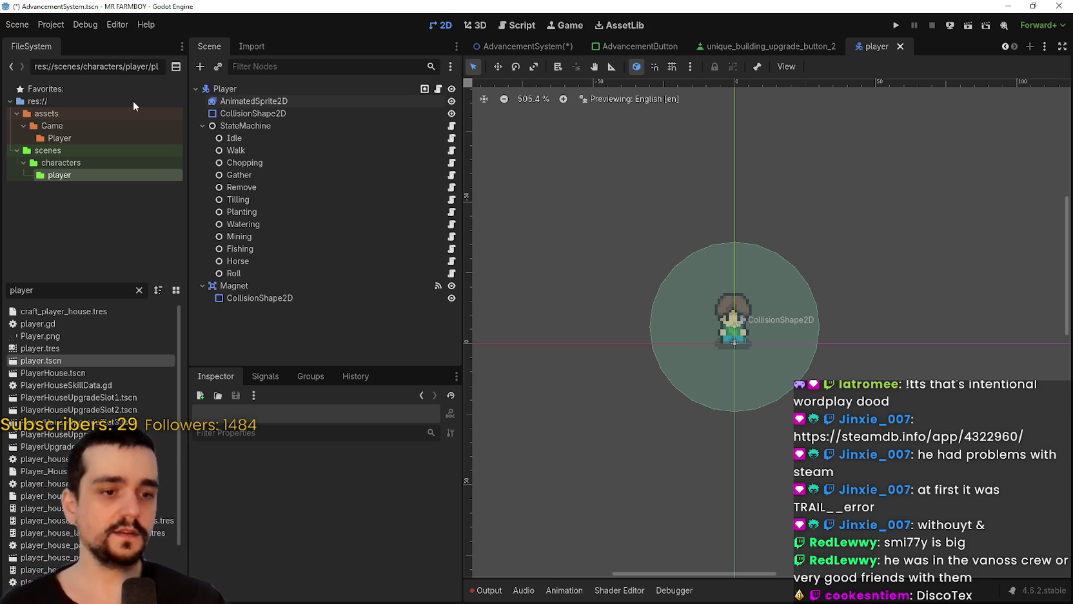
left_click(52, 26)
left_click(102, 22)
- Close the Editor menu and open the Output panel showing the rendering errors
left_click(121, 25)
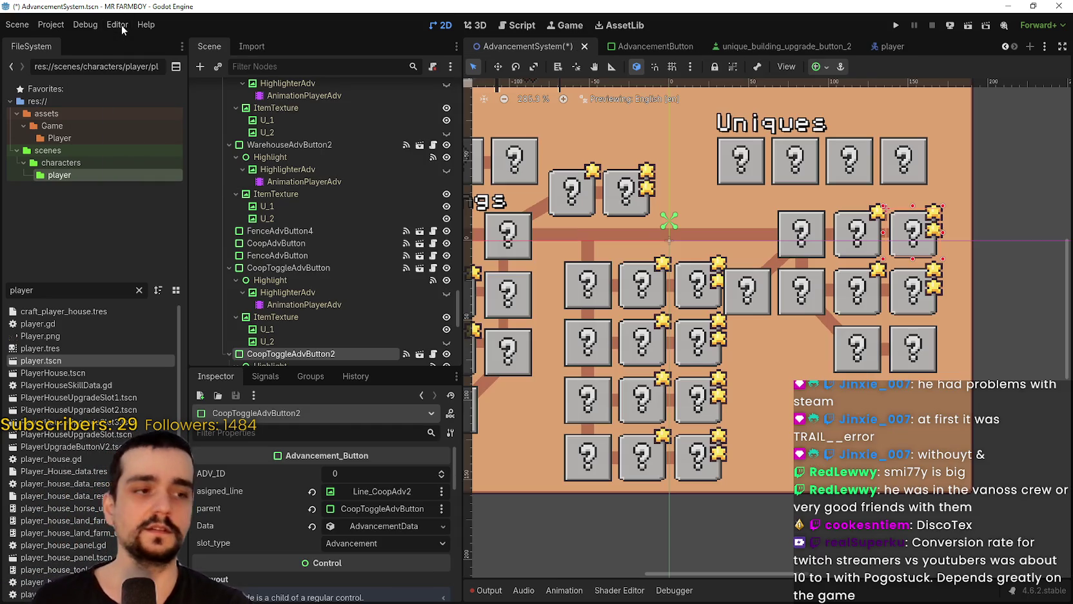
scroll(687, 518, "down", 1)
left_click(486, 589)
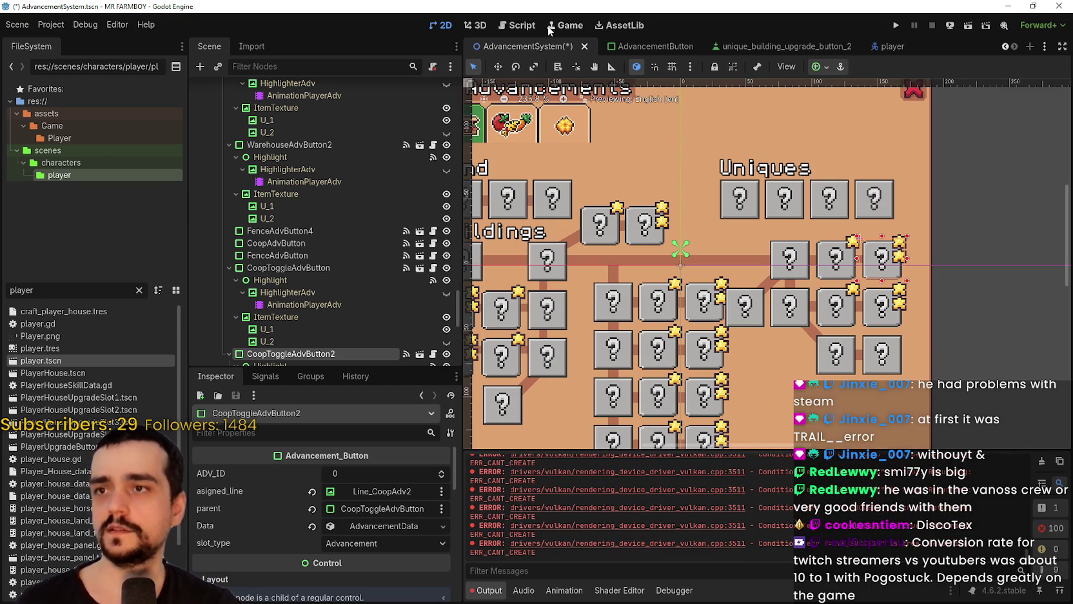
scroll(621, 232, "down", 5)
scroll(746, 271, "up", 3)
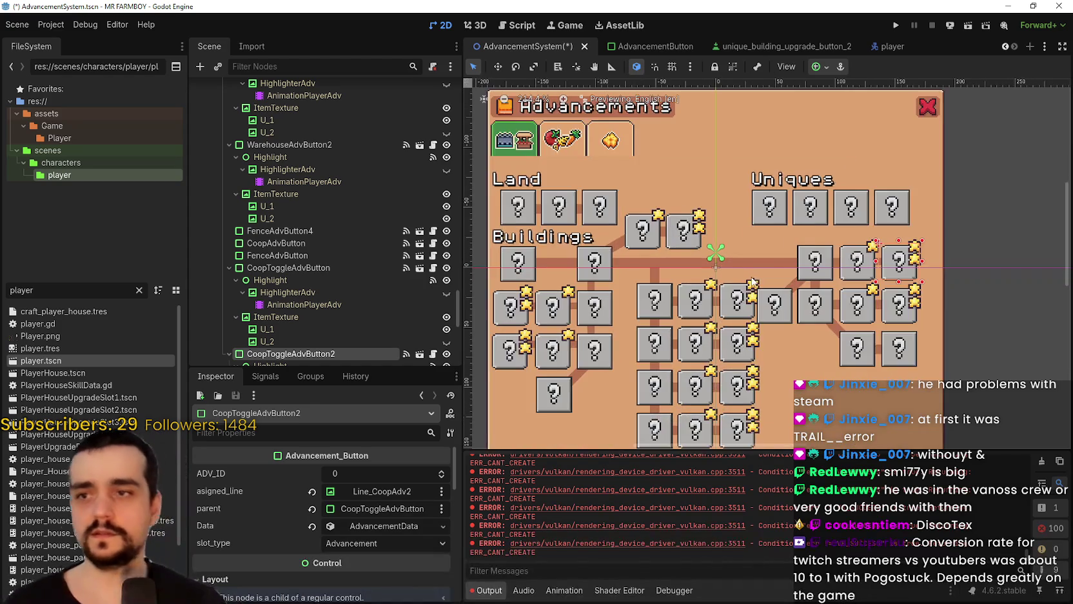
scroll(746, 271, "down", 1)
scroll(736, 257, "up", 3)
scroll(738, 256, "up", 2)
scroll(738, 255, "down", 4)
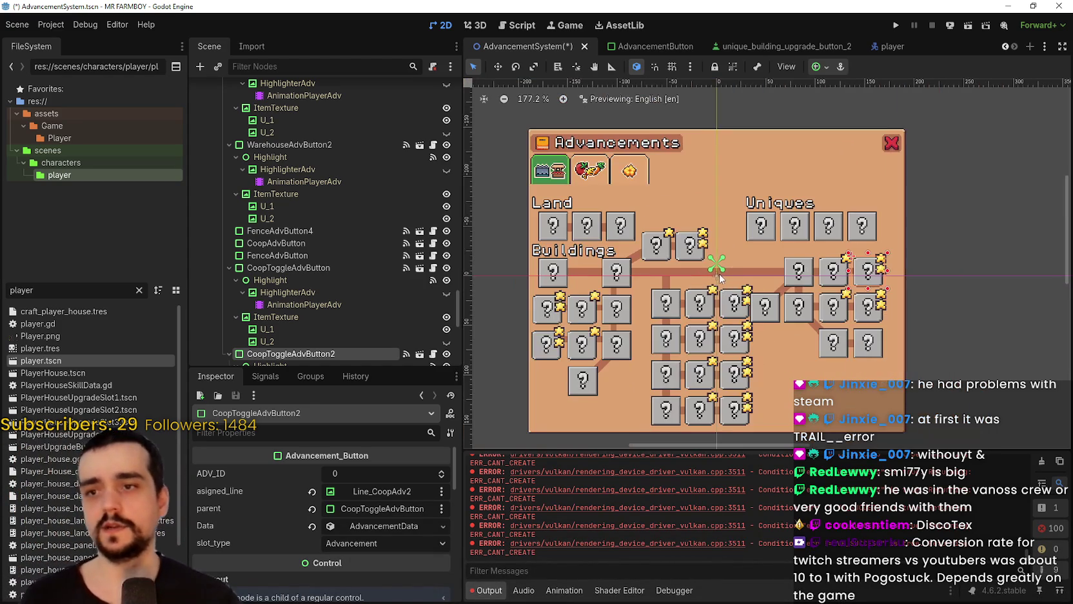
scroll(645, 361, "up", 2)
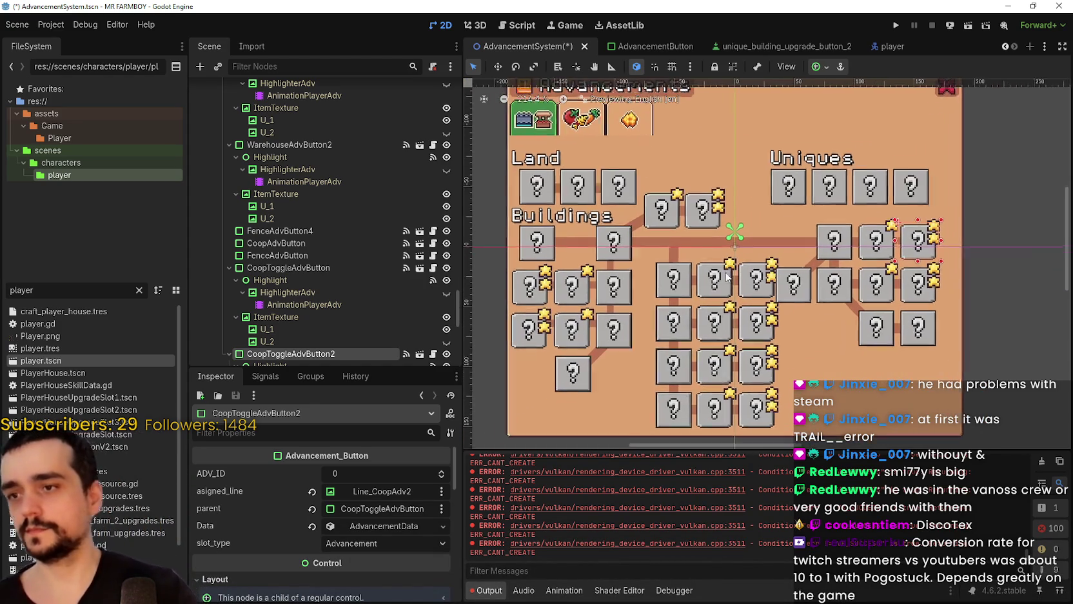
scroll(577, 312, "down", 2)
scroll(576, 313, "up", 6)
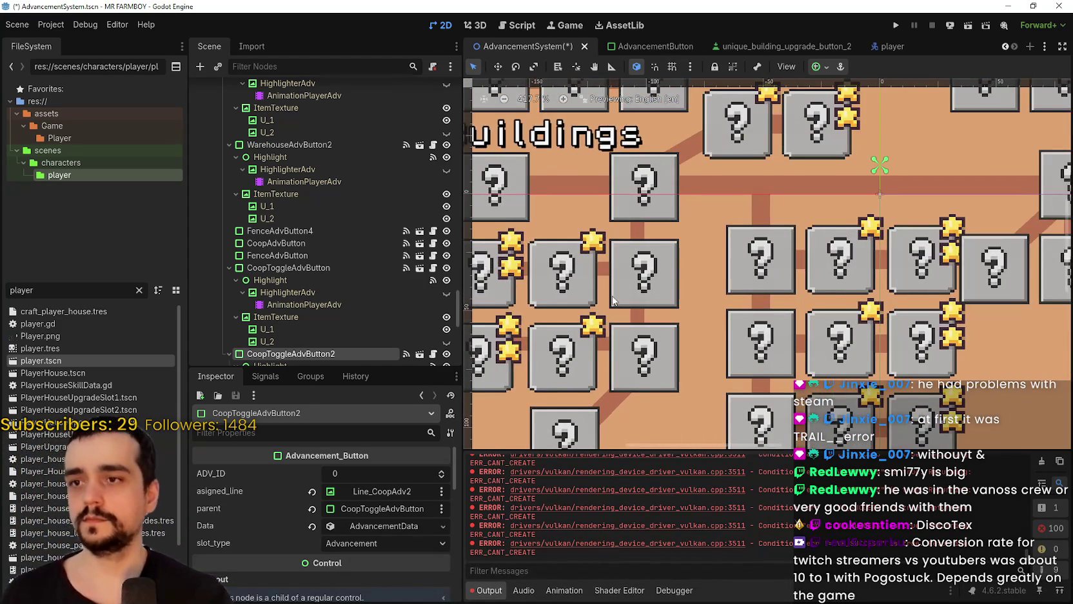
scroll(705, 304, "down", 1)
scroll(705, 305, "down", 2)
scroll(613, 246, "right", 3)
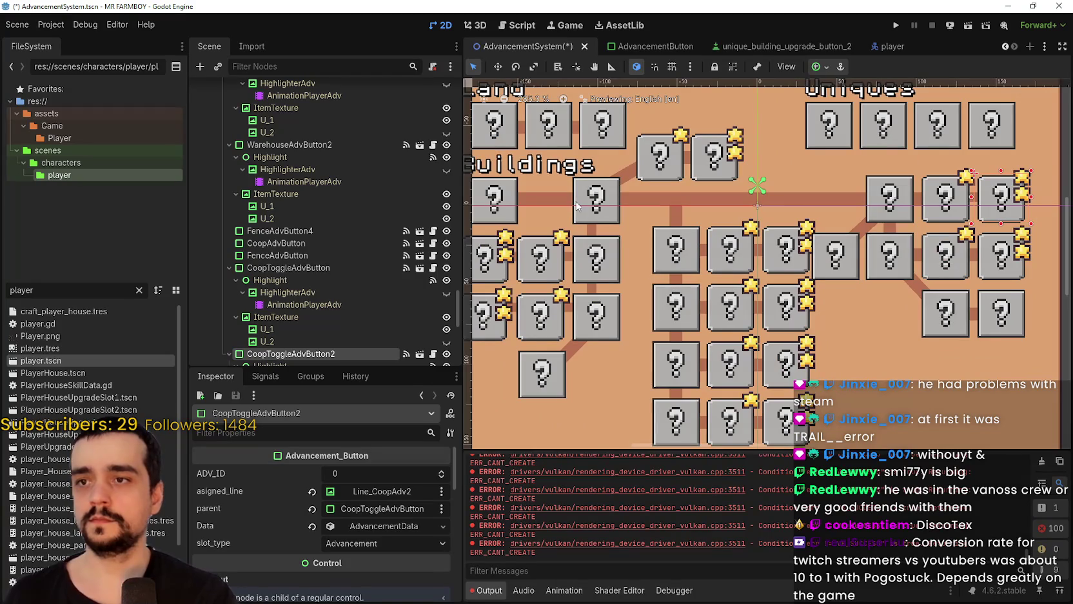
- Select MarketAdvButton to inspect its Line_Market and market_adv_data.tres settings
left_click(596, 216)
scroll(596, 213, "down", 3)
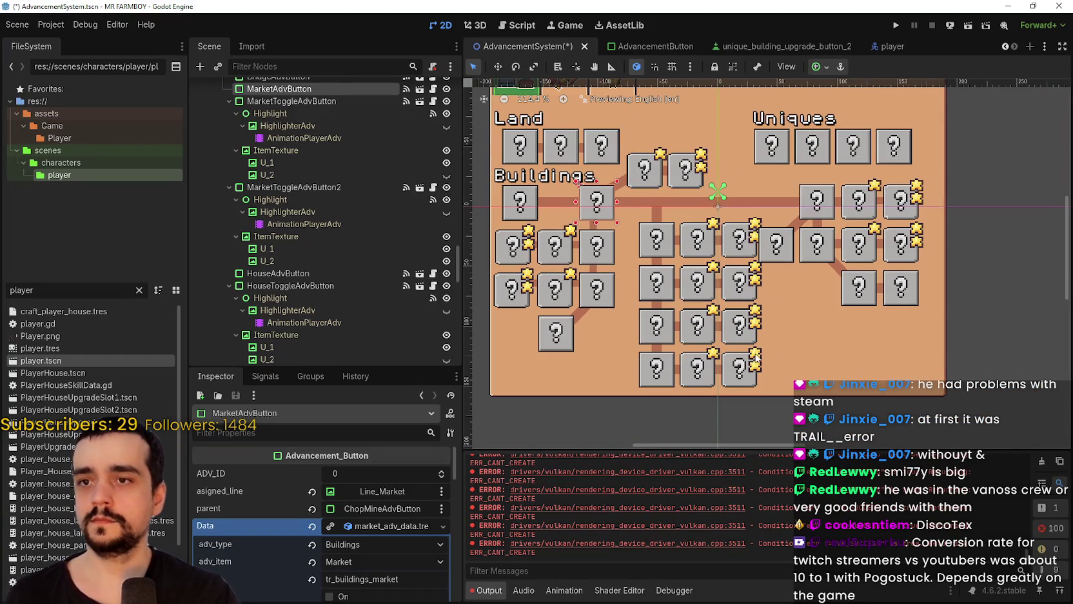
scroll(652, 203, "up", 1)
scroll(656, 207, "left", 2)
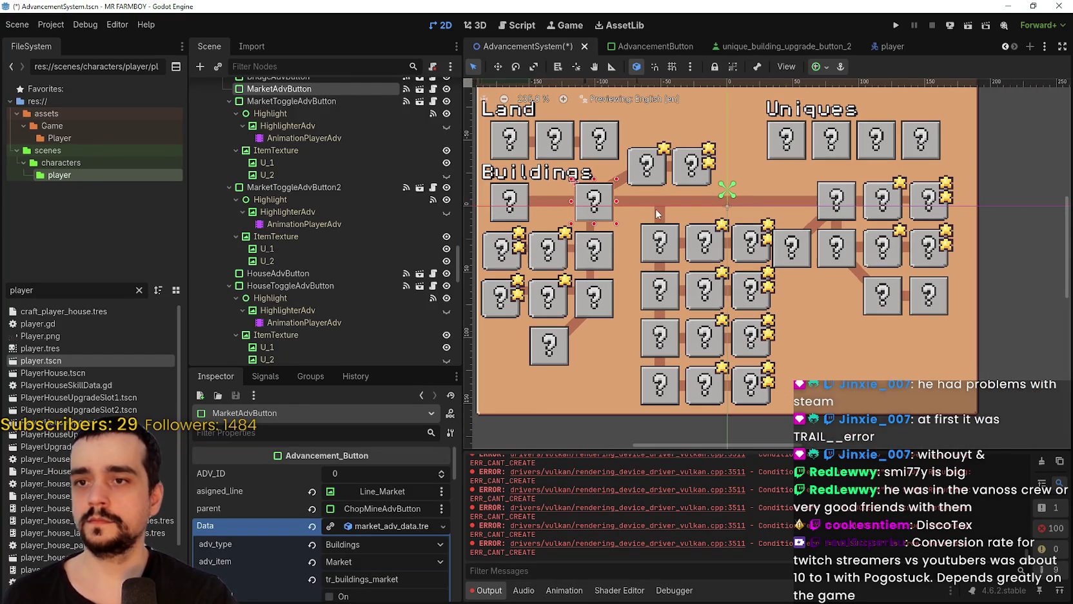
scroll(637, 325, "left", 2)
scroll(619, 303, "up", 2)
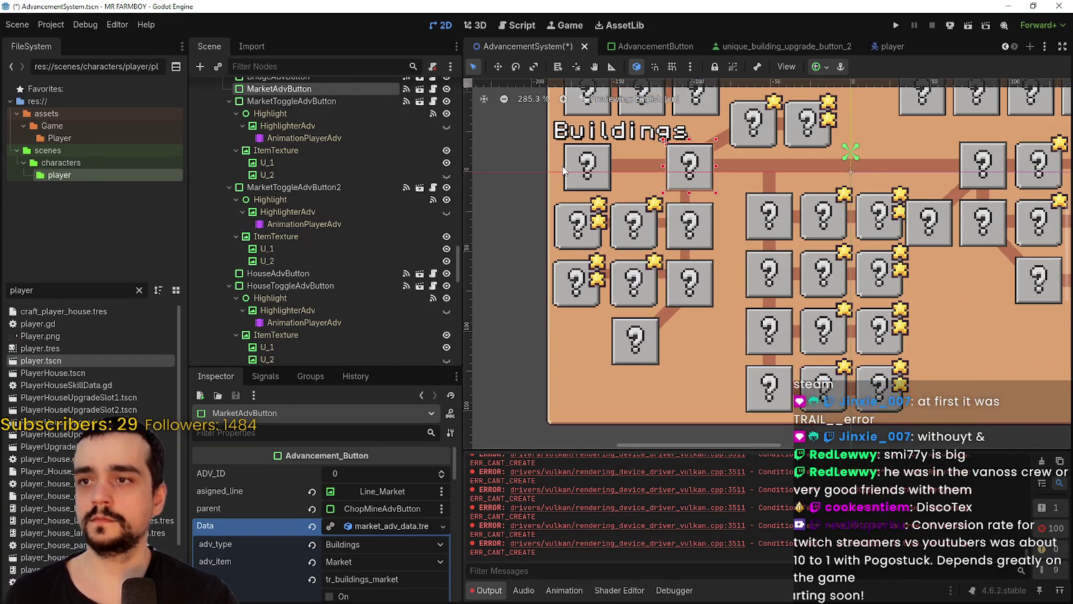
scroll(564, 160, "up", 2)
scroll(565, 163, "up", 3)
scroll(566, 163, "up", 1)
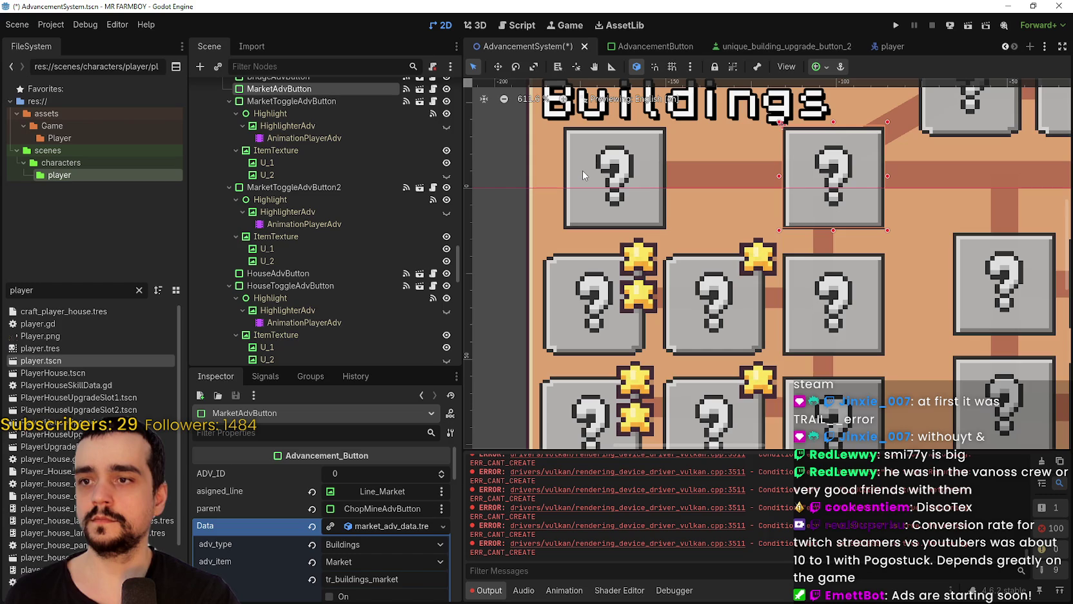
scroll(584, 170, "down", 3)
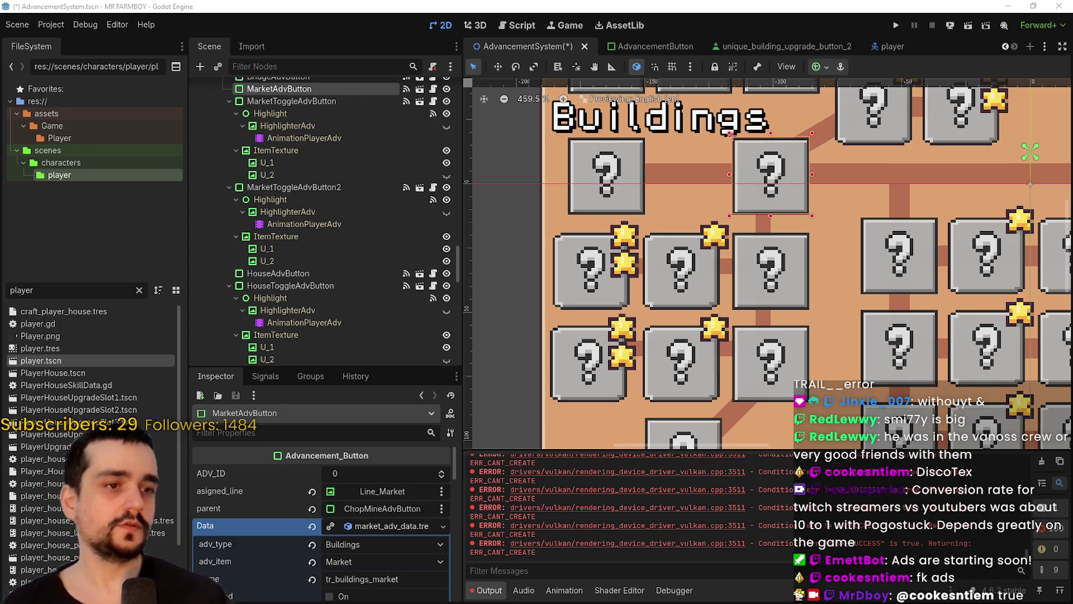
scroll(623, 325, "down", 8)
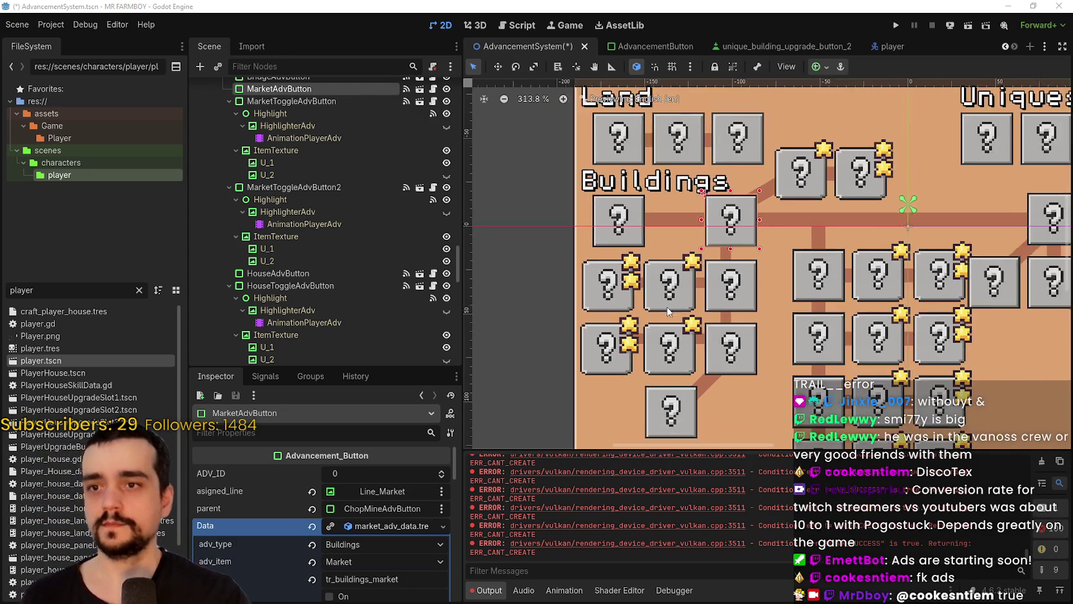
scroll(910, 268, "up", 2)
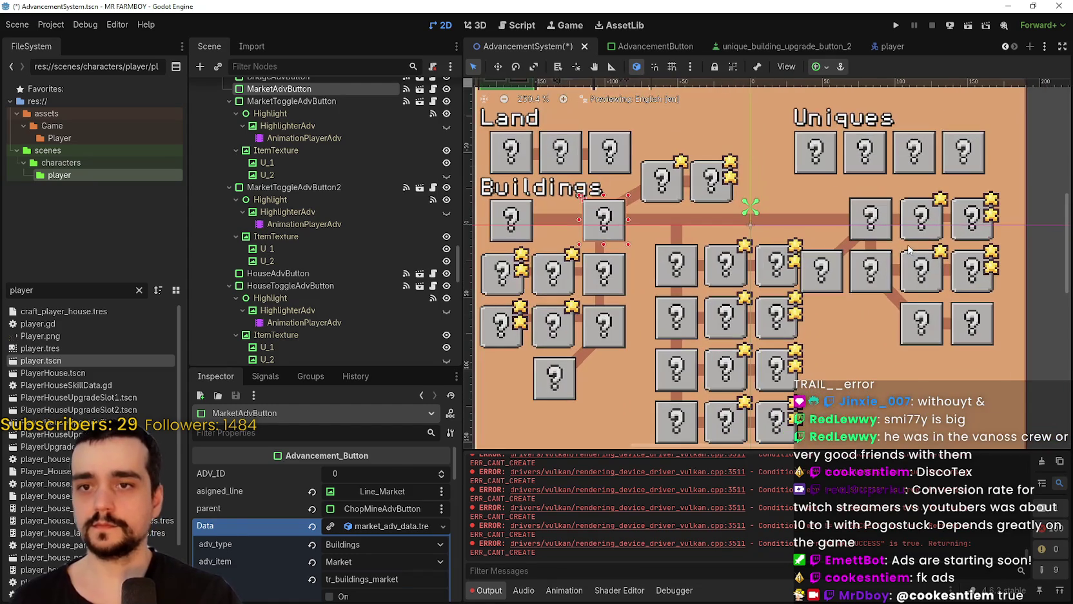
left_click(907, 266)
scroll(920, 249, "up", 1)
left_click(920, 226)
scroll(910, 220, "up", 2)
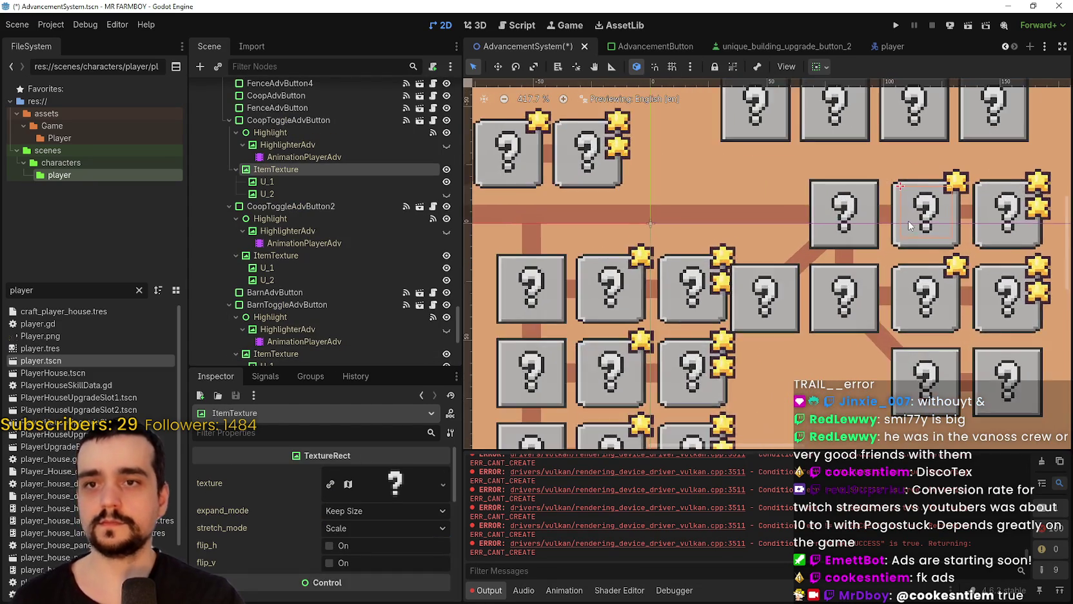
scroll(903, 229, "down", 4)
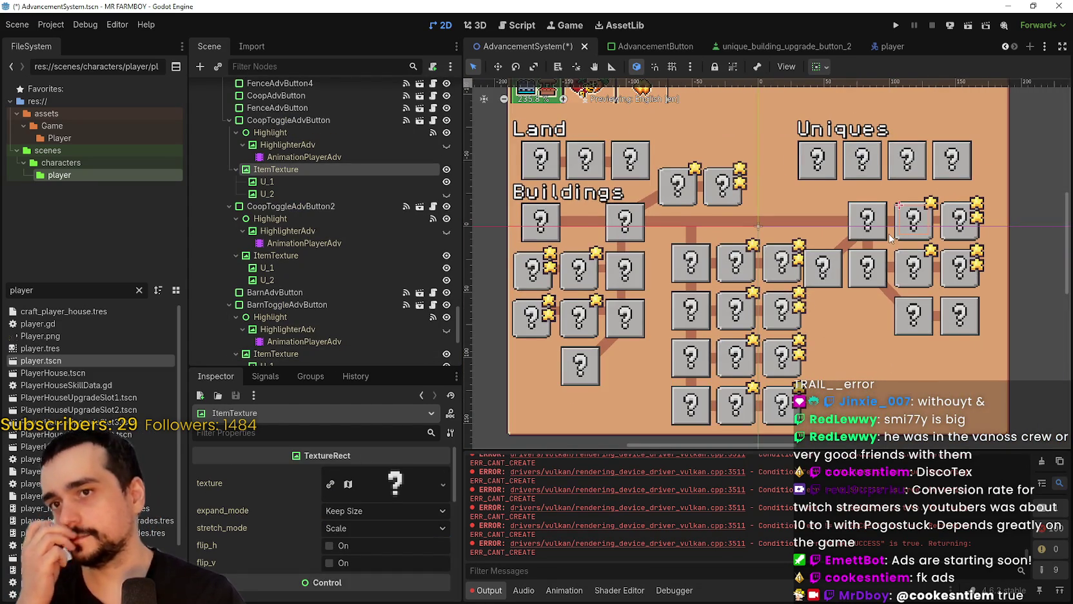
scroll(901, 233, "down", 1)
left_click(942, 314)
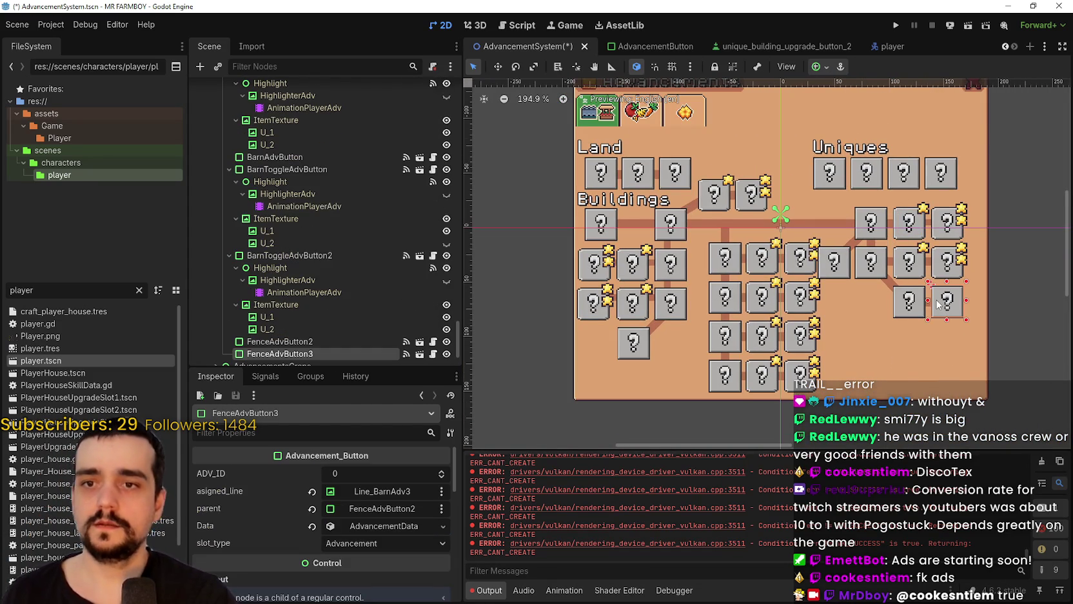
scroll(913, 273, "up", 1)
scroll(912, 271, "up", 1)
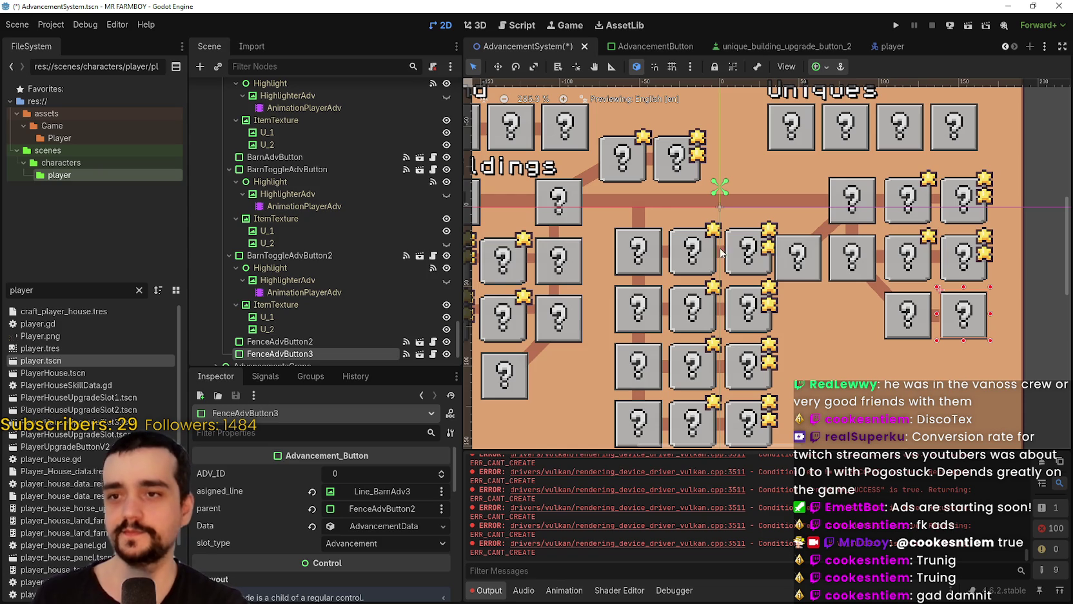
scroll(804, 264, "down", 3)
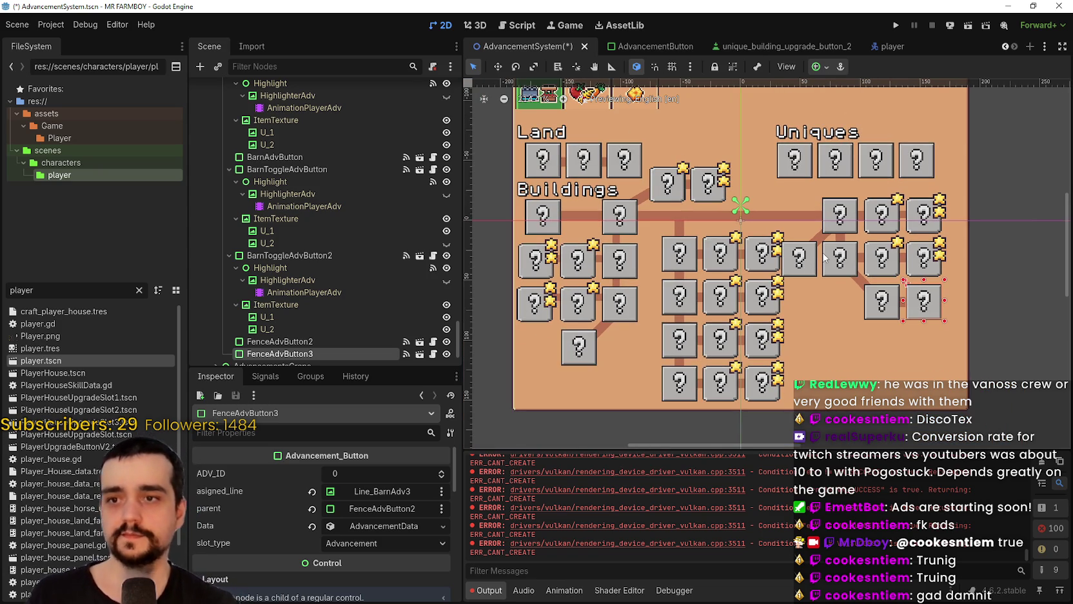
scroll(825, 258, "up", 3)
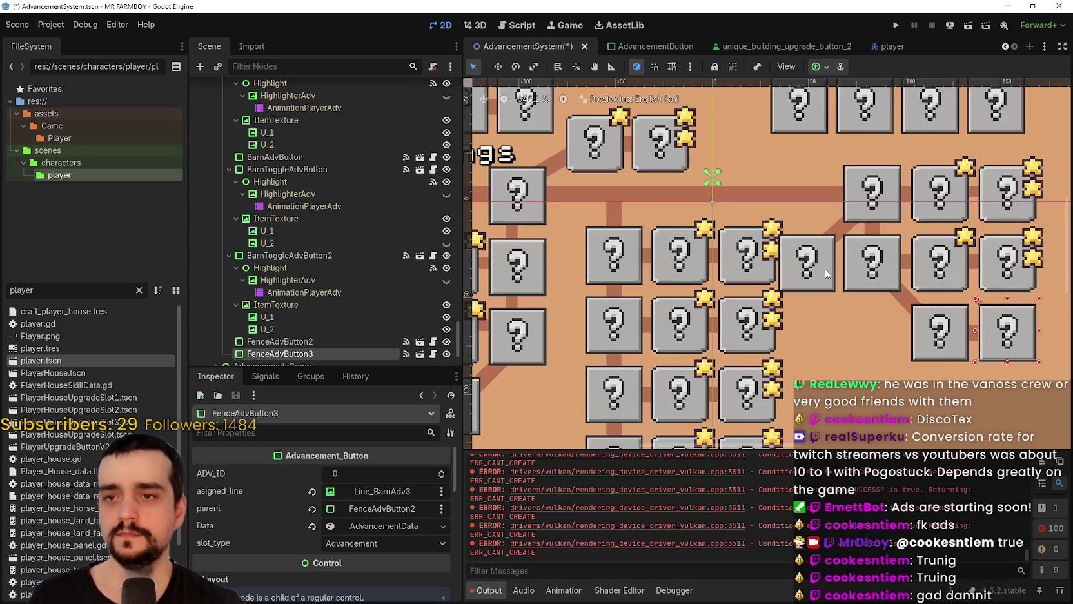
left_click(819, 258)
scroll(843, 224, "up", 1)
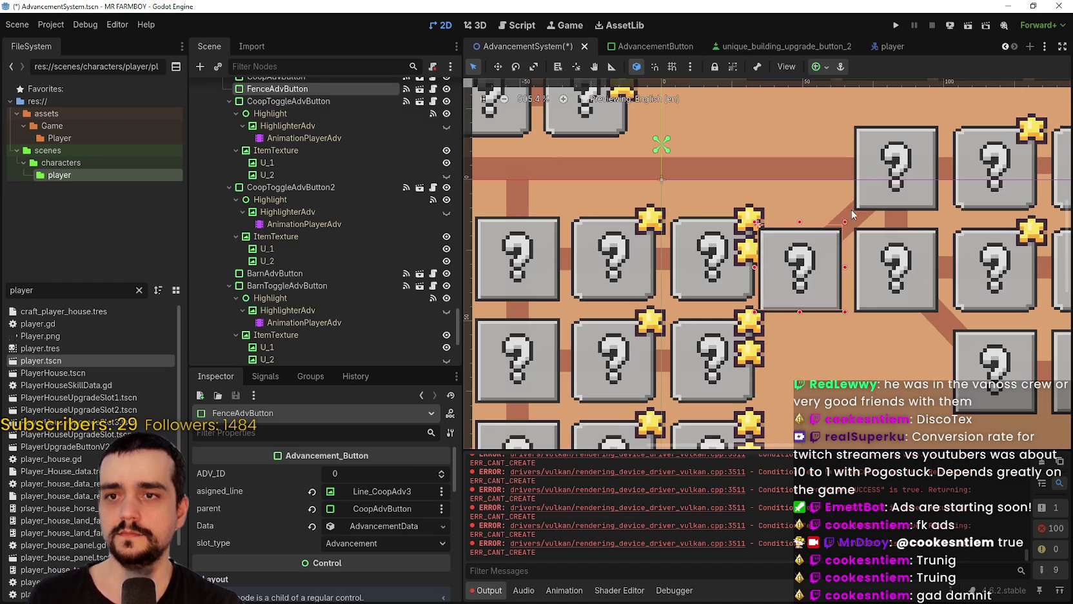
scroll(845, 226, "down", 5)
left_click(822, 252)
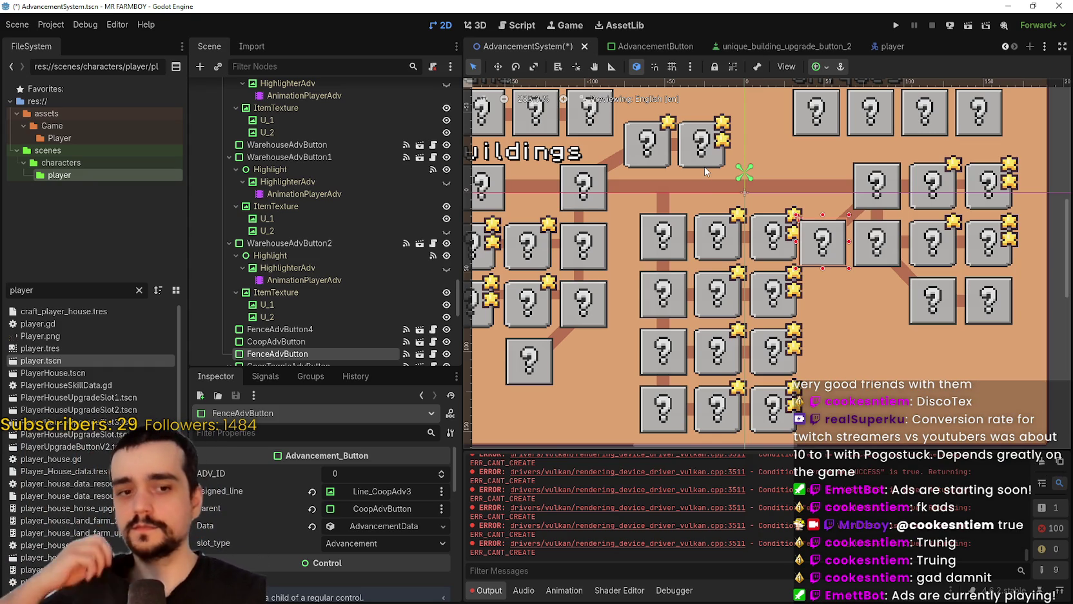
scroll(713, 267, "down", 3)
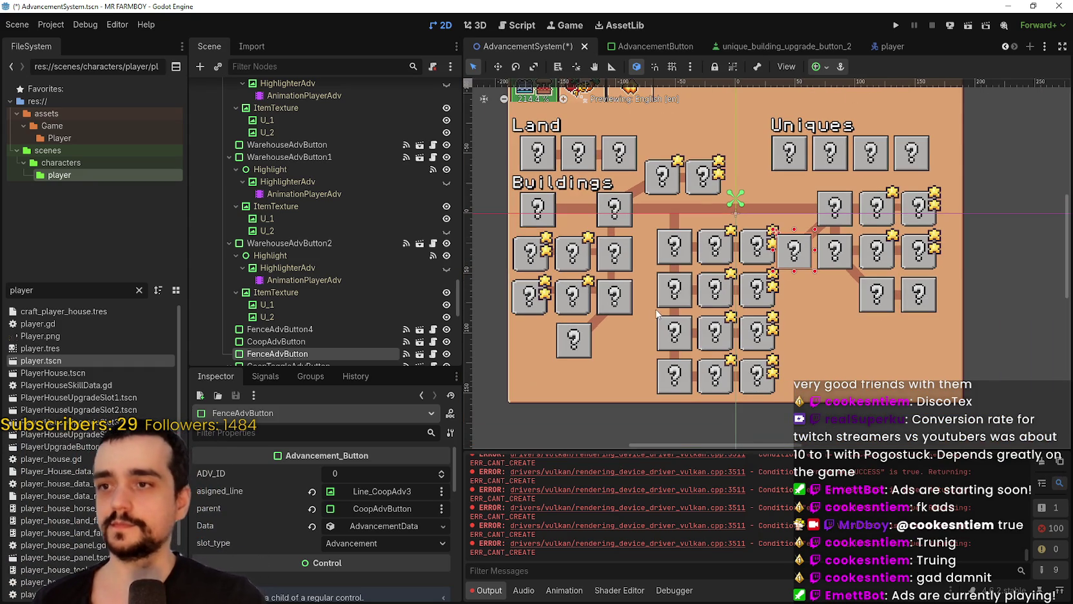
scroll(638, 245, "up", 3)
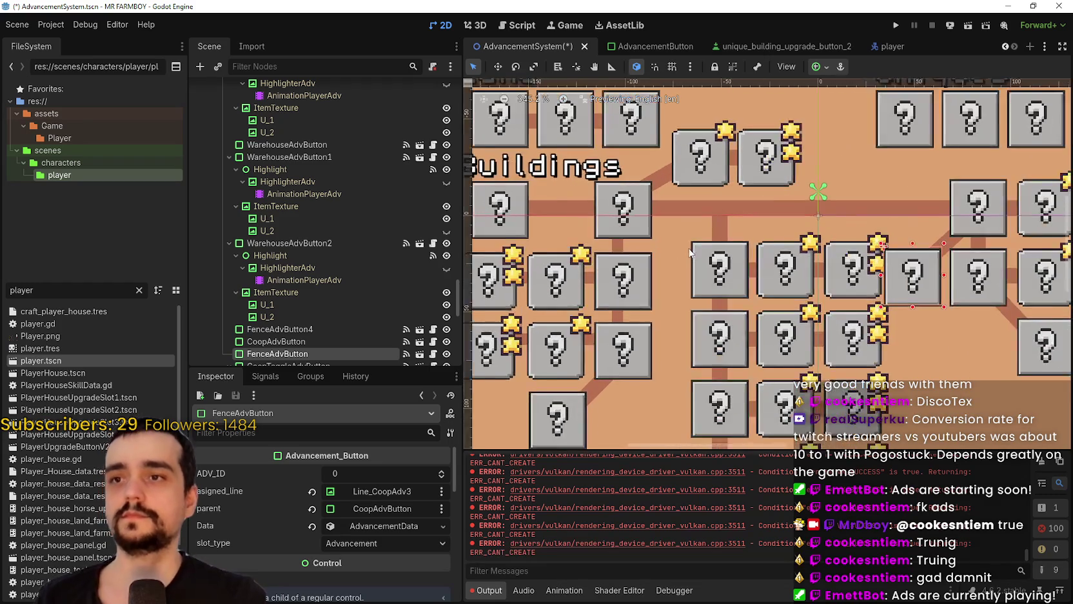
left_click(636, 225)
scroll(632, 227, "up", 5)
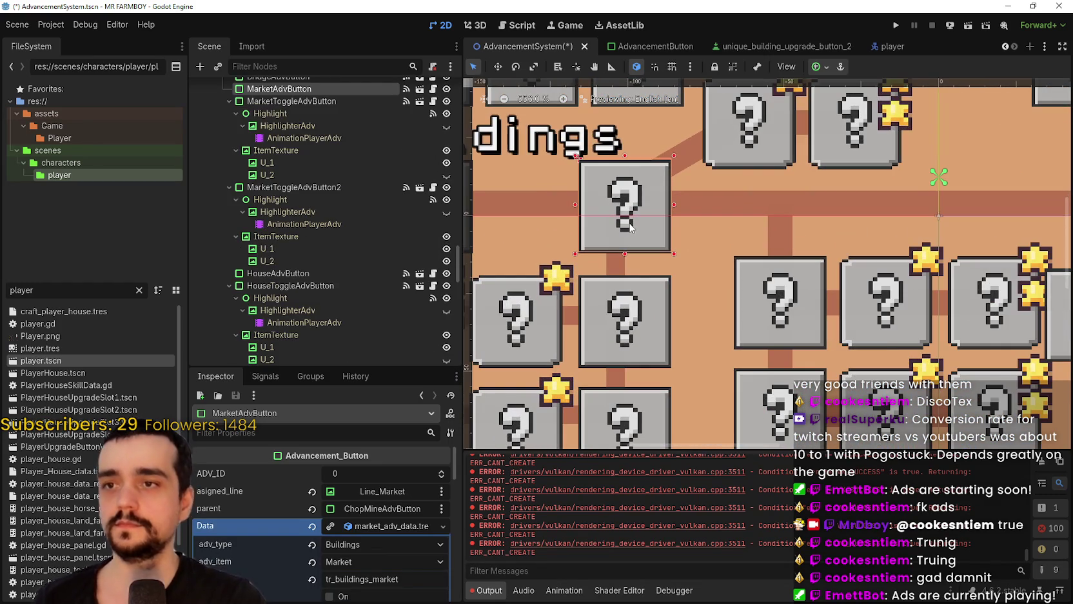
scroll(631, 227, "down", 7)
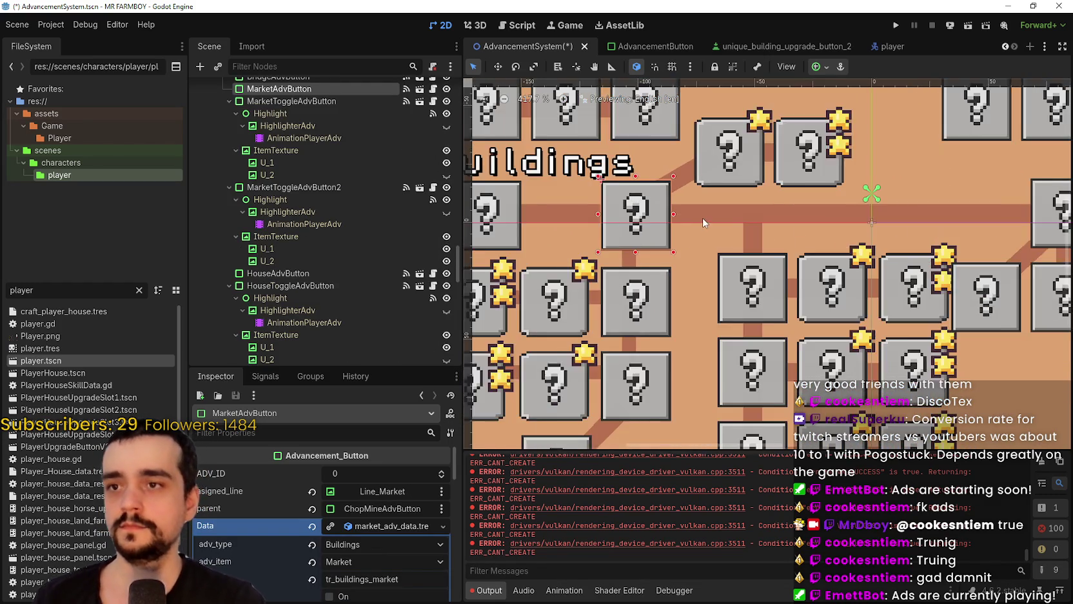
left_click(751, 215)
scroll(820, 269, "down", 4)
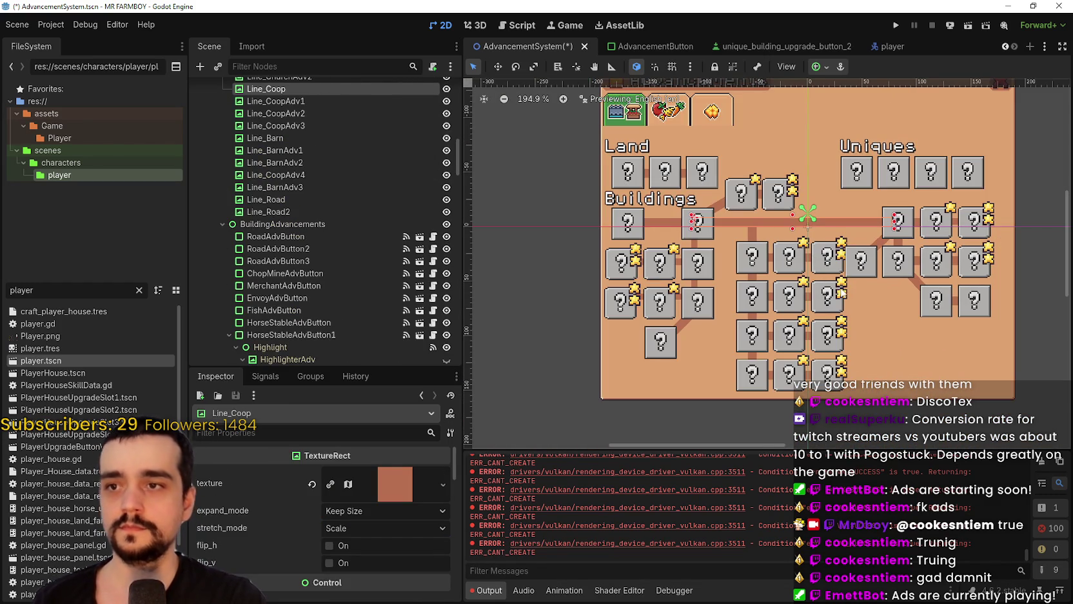
scroll(821, 271, "up", 1)
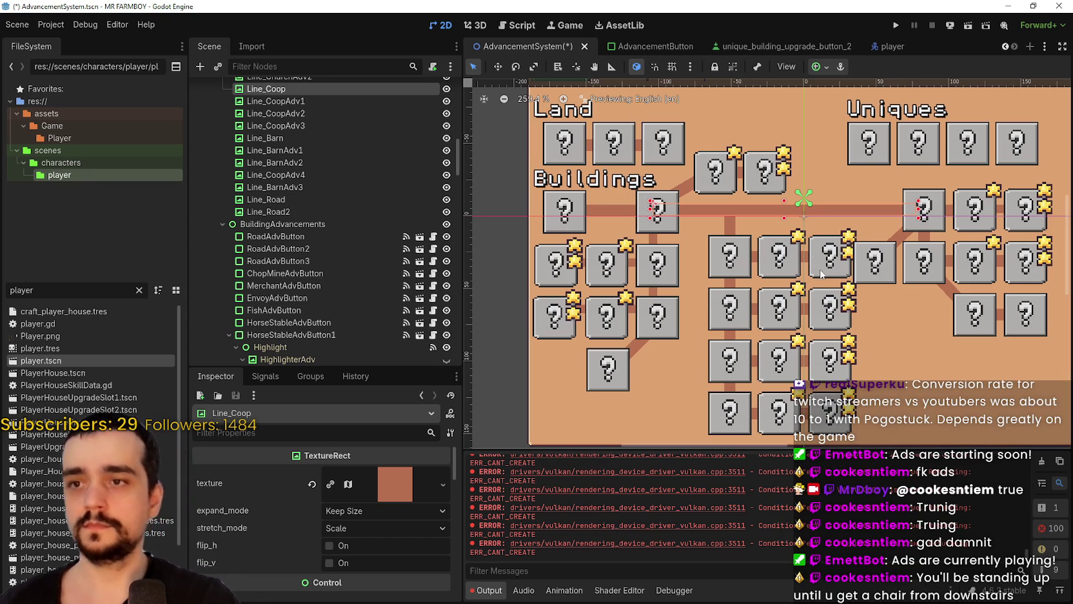
scroll(774, 332, "down", 2)
scroll(774, 332, "up", 1)
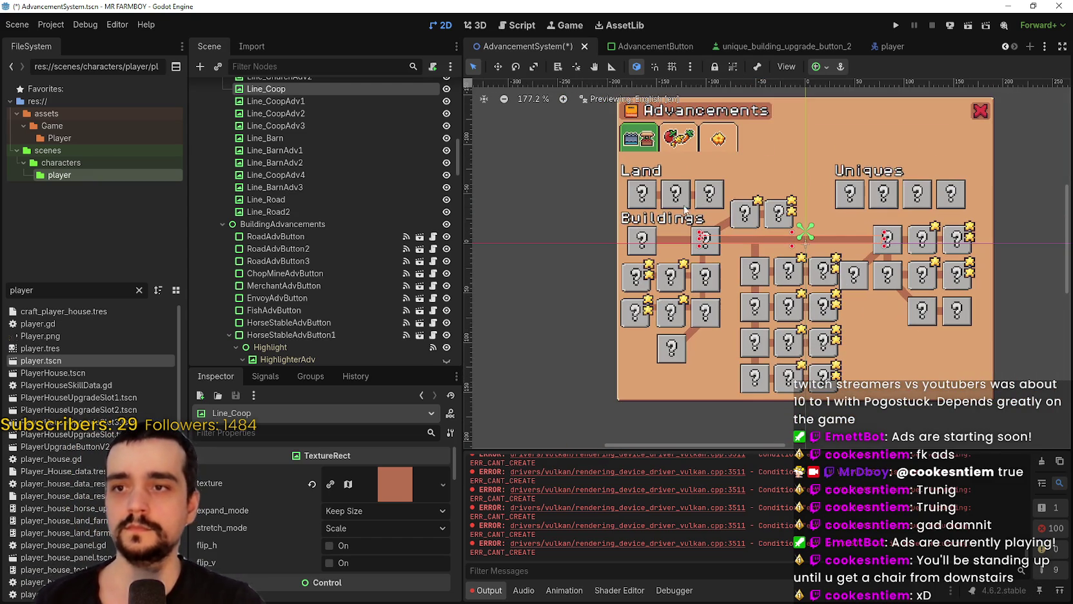
scroll(643, 174, "up", 4)
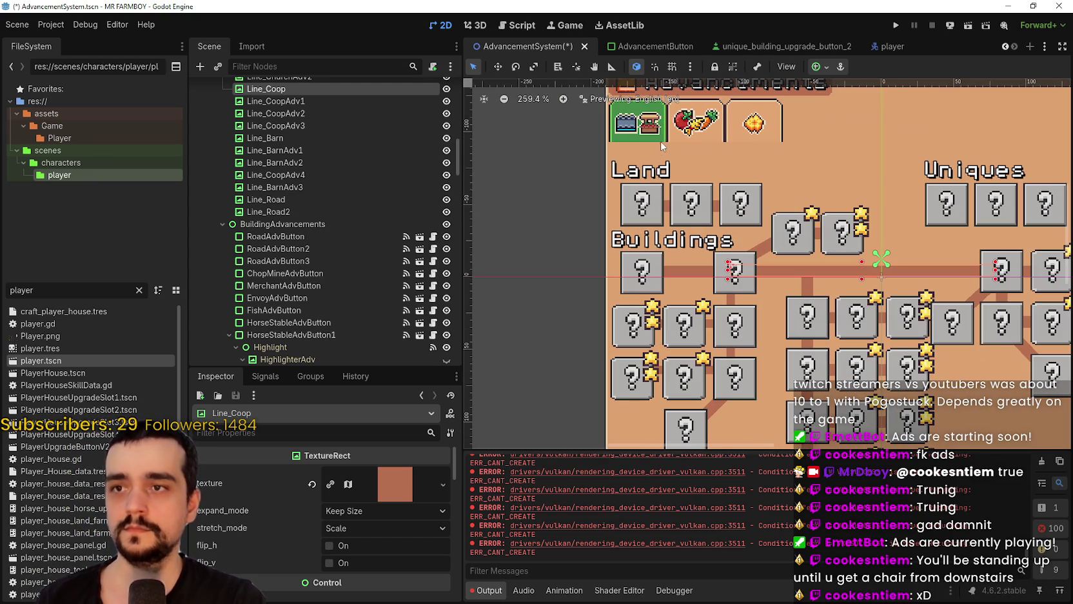
scroll(678, 191, "down", 6)
scroll(678, 192, "up", 4)
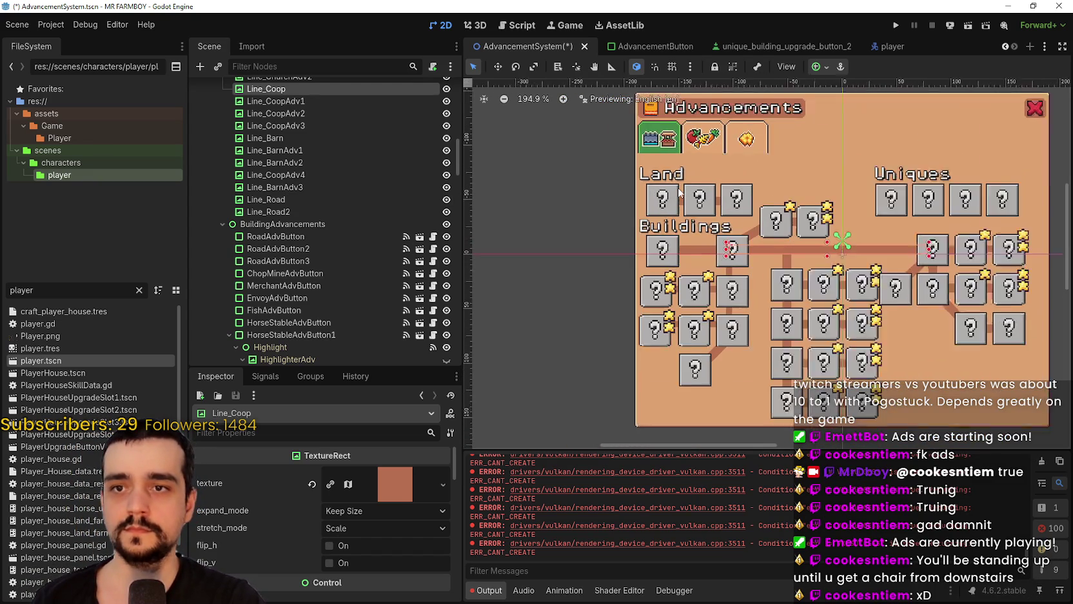
left_click(587, 217)
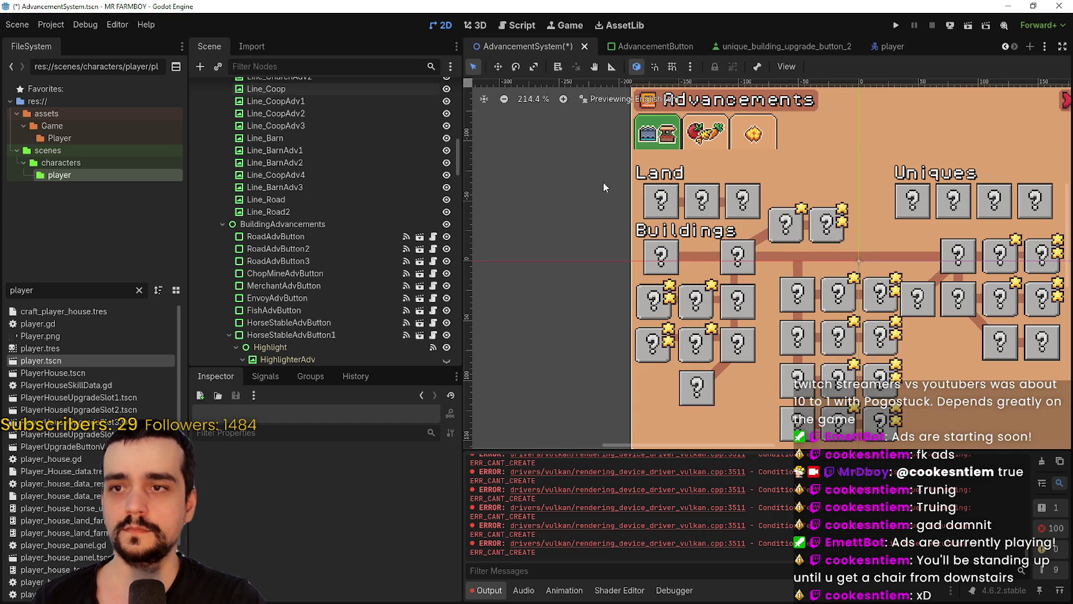
- Box-select the Land and Uniques headings together with their button rows
mouse_move(591, 162)
left_mouse_down()
mouse_move(757, 199)
mouse_move(776, 220)
mouse_move(757, 219)
left_mouse_up()
scroll(632, 210, "down", 1)
left_click(597, 213)
mouse_move(586, 217)
left_mouse_down()
mouse_move(958, 184)
mouse_move(1058, 160)
mouse_move(1042, 164)
left_mouse_up()
scroll(841, 203, "up", 3)
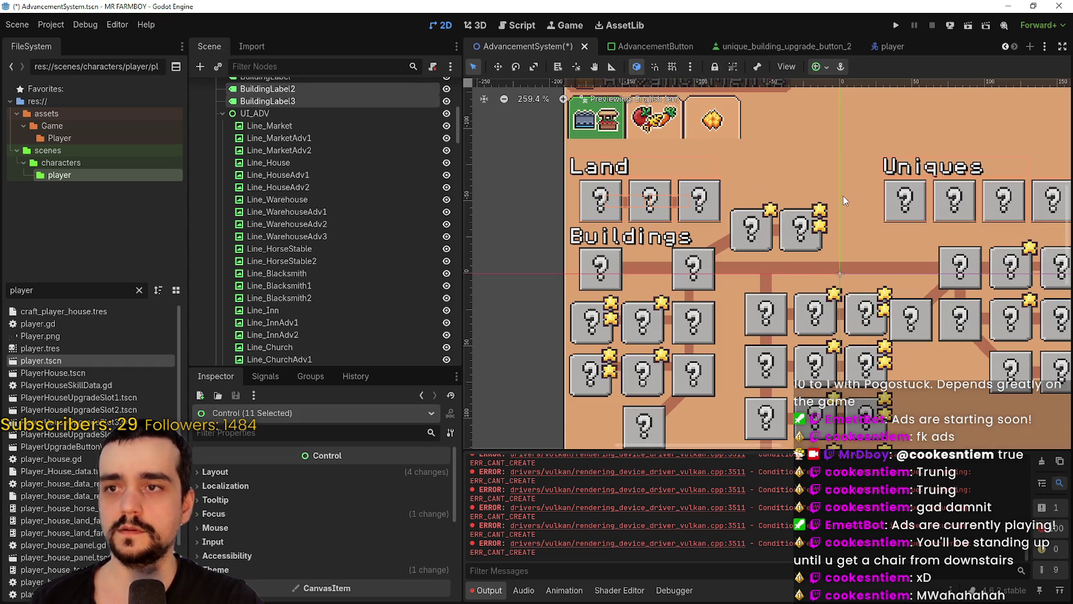
scroll(329, 231, "up", 7)
scroll(387, 245, "down", 1)
mouse_move(456, 113)
left_mouse_down()
mouse_move(451, 271)
mouse_move(434, 362)
left_mouse_up()
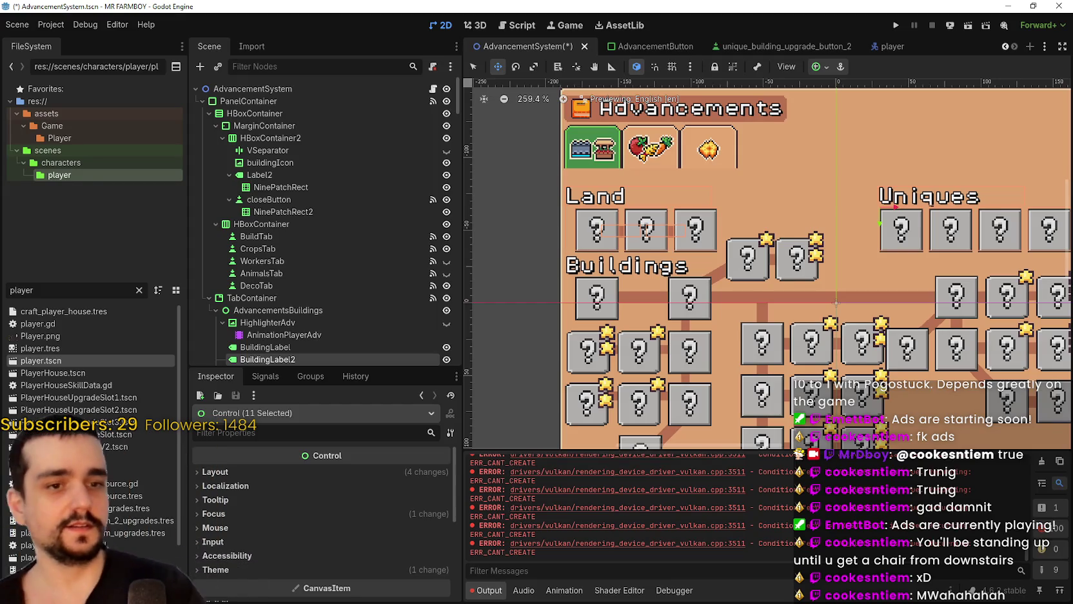
- Nudge the 11 selected items up twice with the Up arrow key
key("Up")
key("Up")
key("Up")
key("Up")
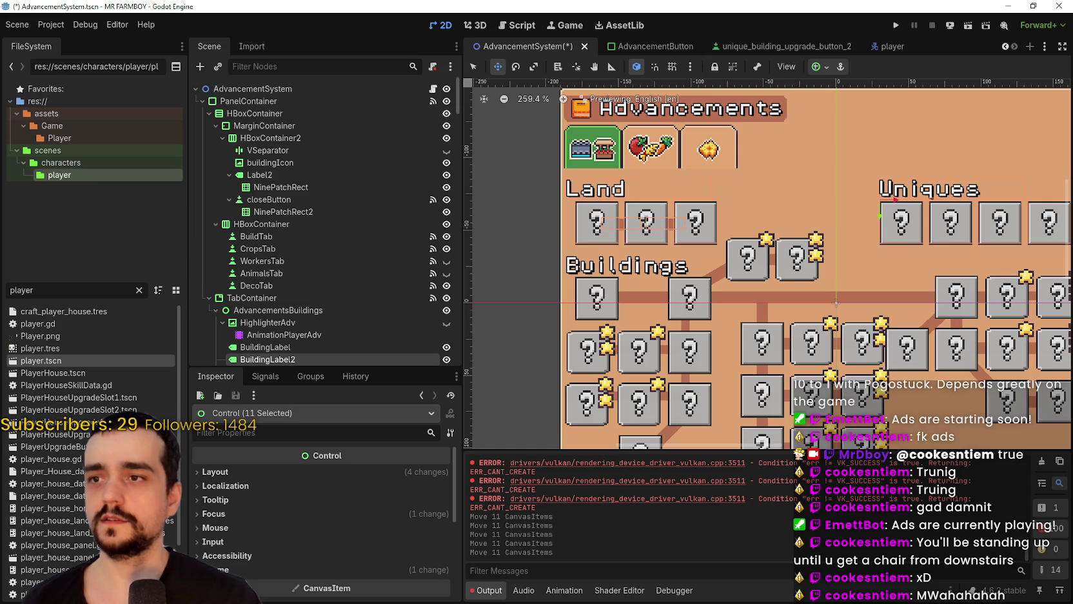
key("Up")
key("Up")
key("Up")
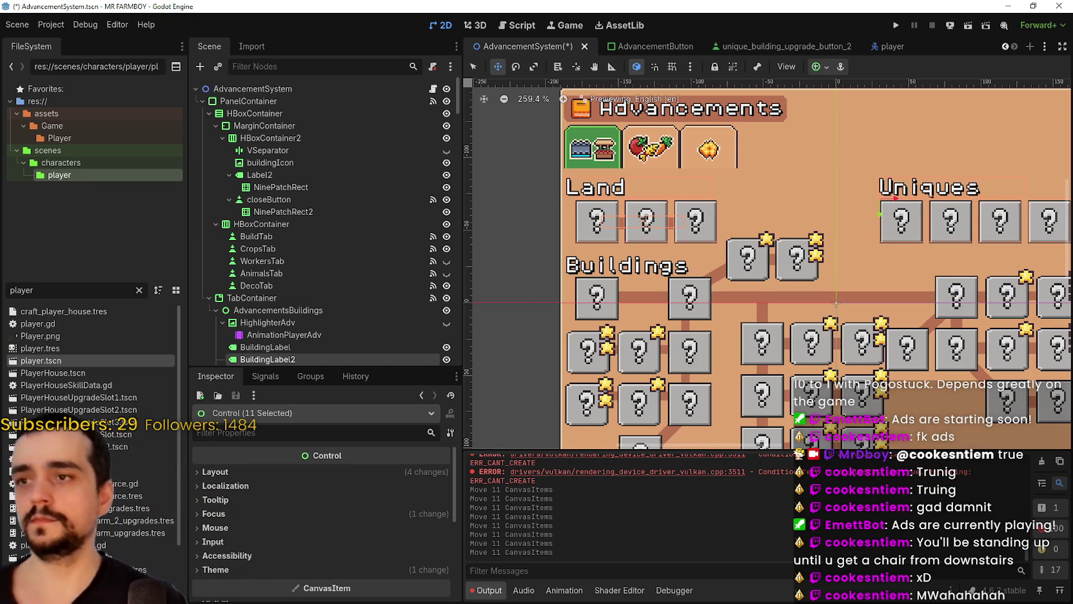
scroll(875, 278, "down", 2)
scroll(875, 278, "down", 3)
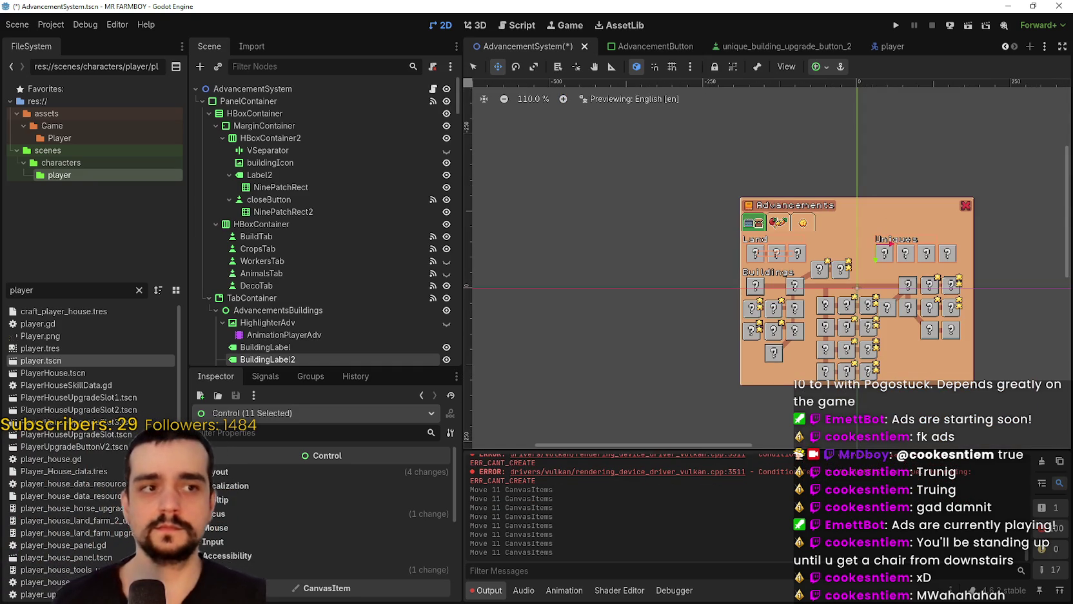
- With the Select tool, nudge the Buildings label up to position (-187, -39)
scroll(827, 297, "up", 3)
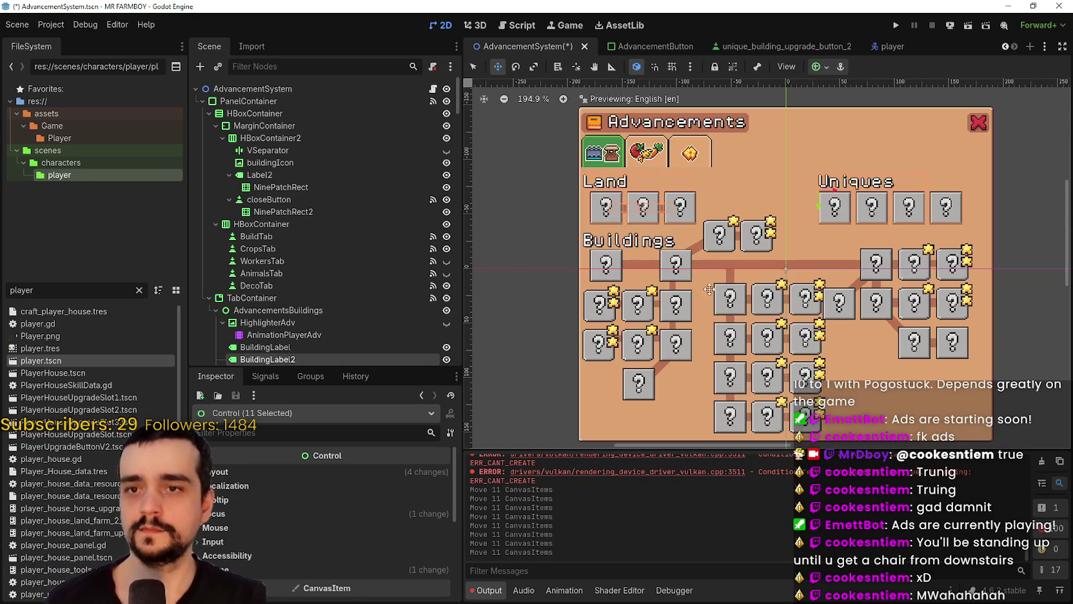
left_click(475, 68)
left_click(544, 291)
scroll(550, 275, "up", 1)
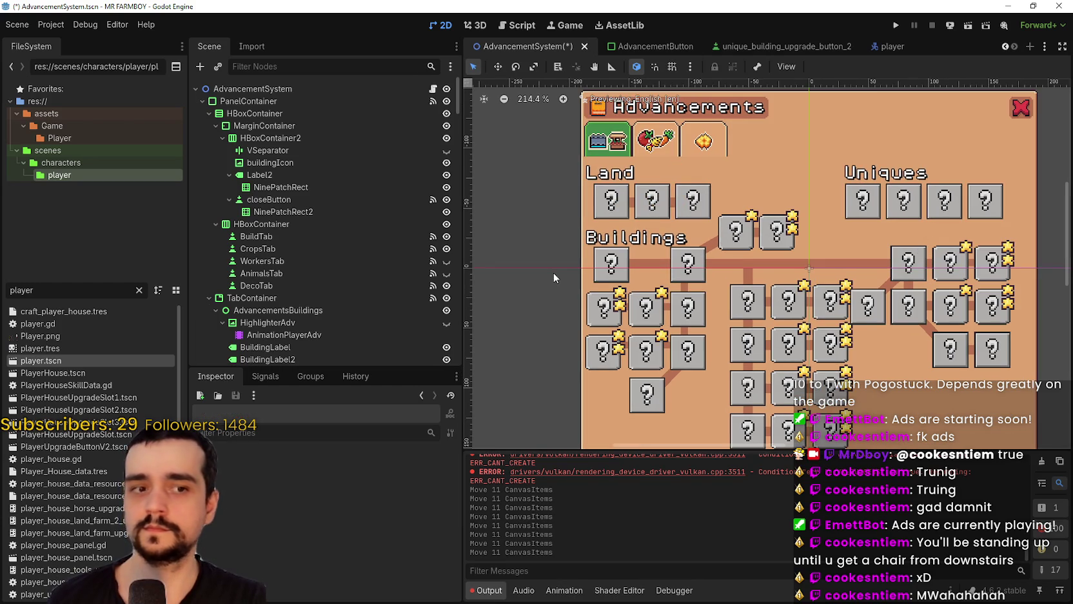
scroll(571, 270, "up", 4)
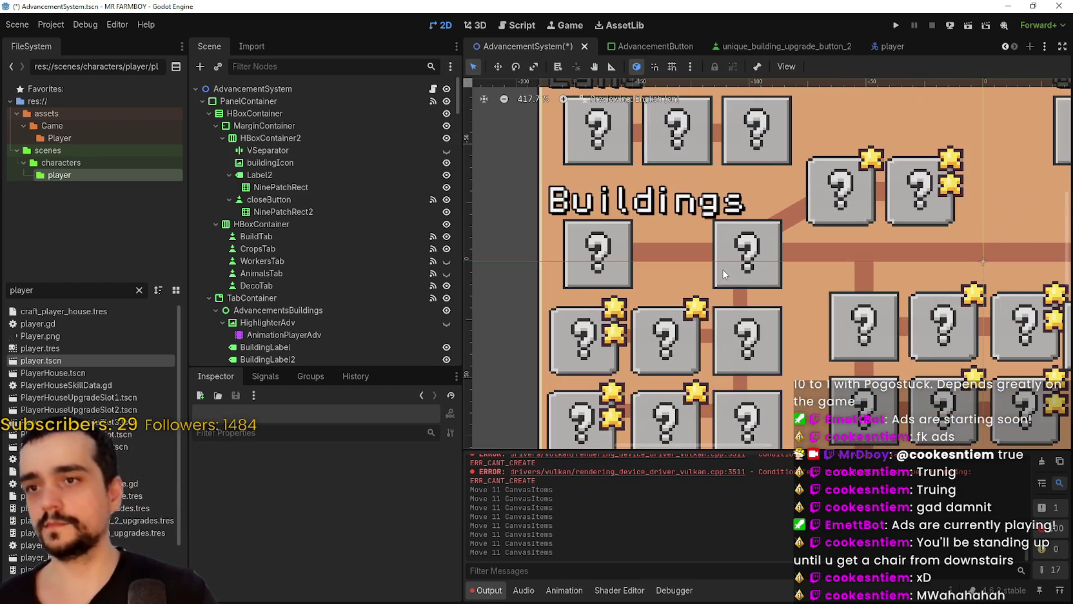
scroll(721, 276, "down", 6)
left_click(632, 236)
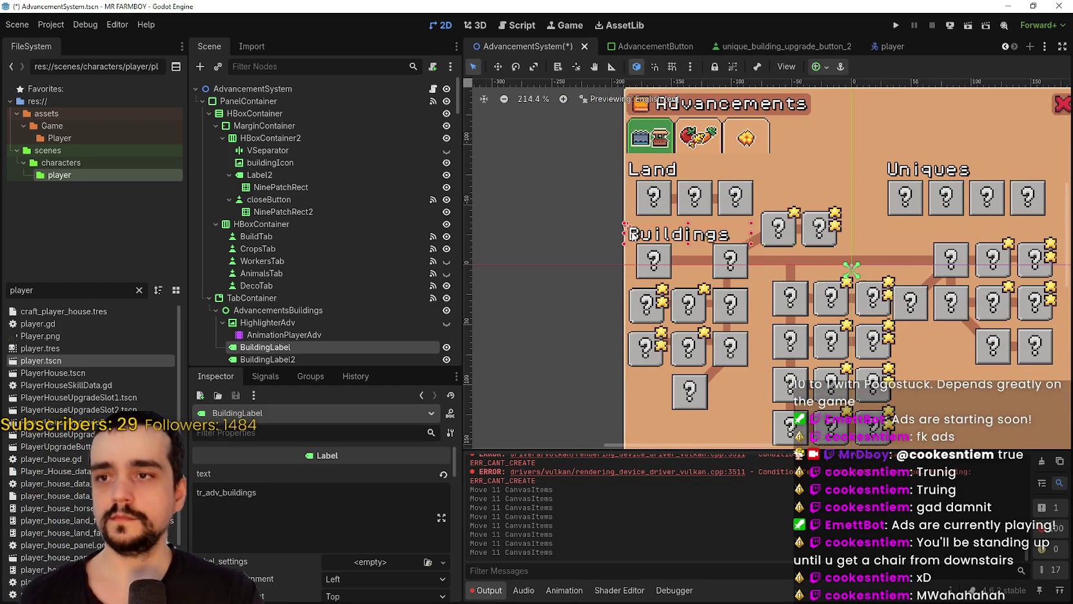
scroll(634, 236, "up", 4)
key("Up")
key("Up")
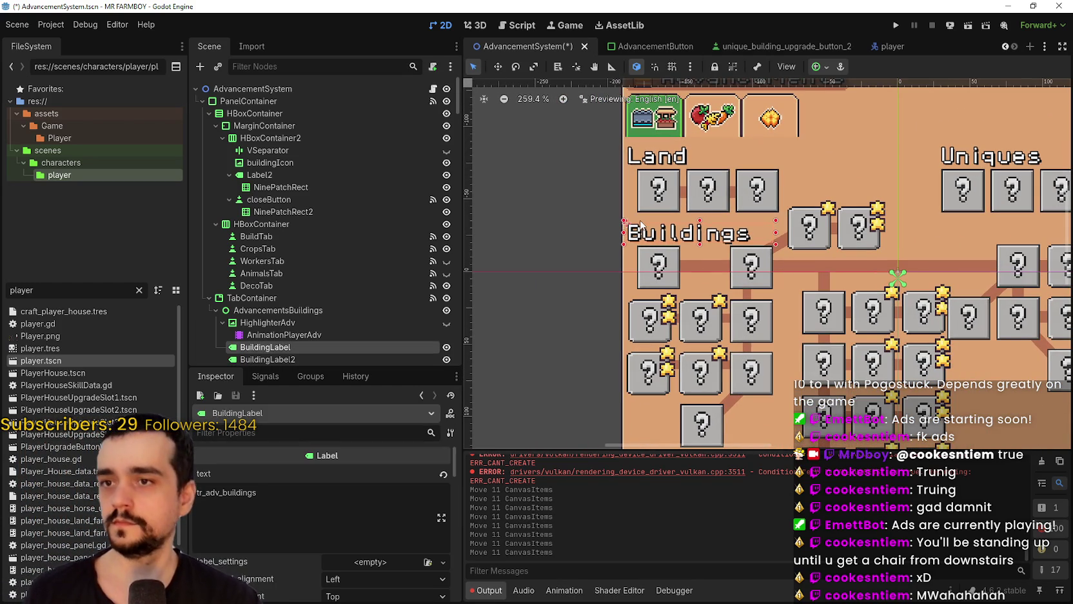
scroll(710, 242, "down", 2)
scroll(806, 265, "up", 1)
scroll(904, 257, "down", 1)
- Select CoopAdvButton and check how its connector line lines up
left_click(919, 254)
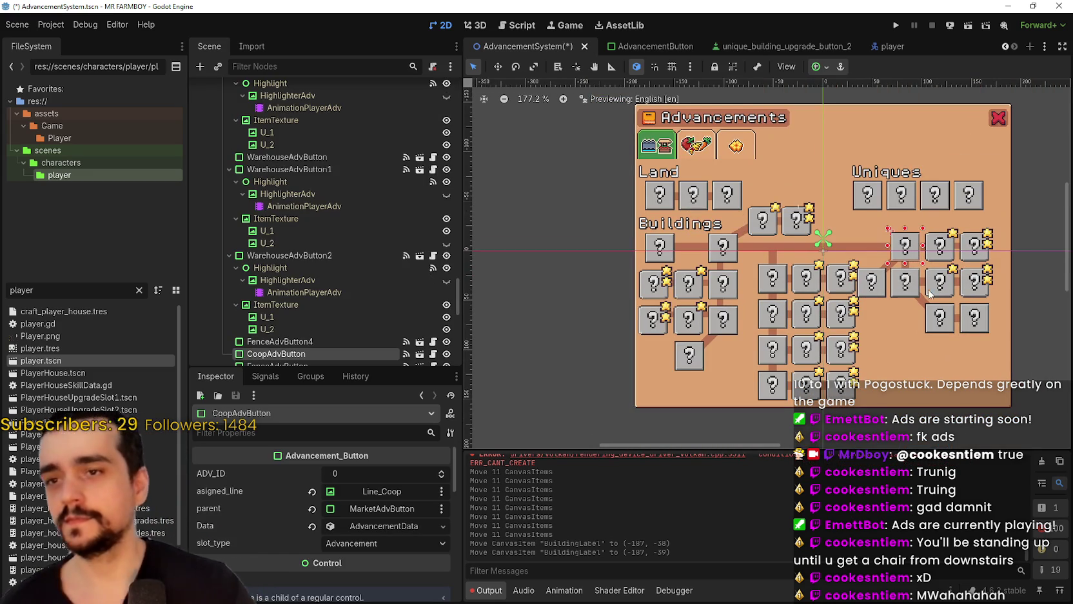
scroll(889, 298, "down", 1)
scroll(889, 298, "up", 3)
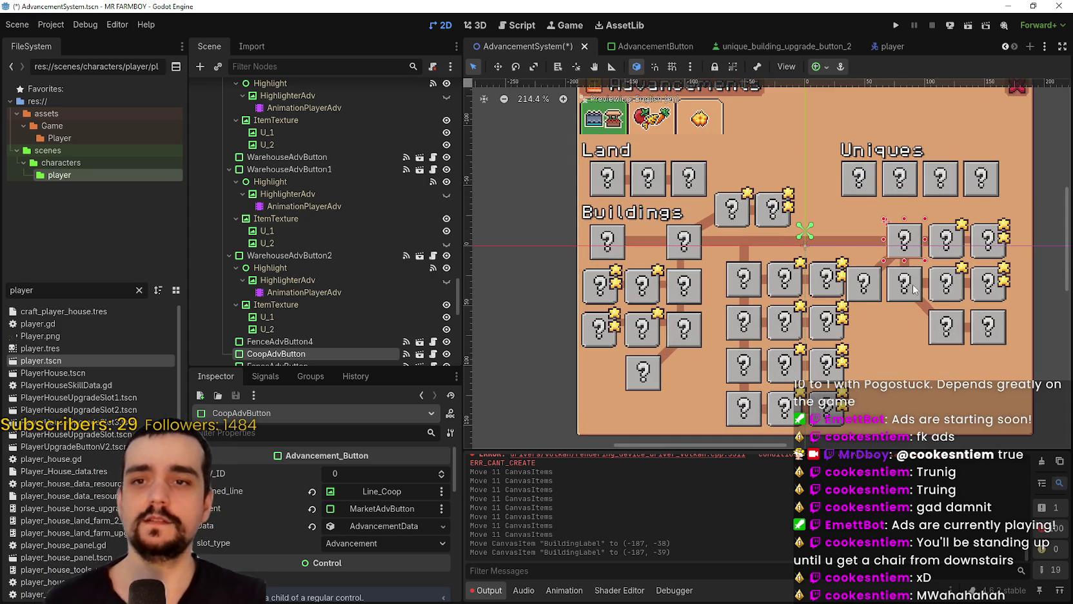
scroll(945, 298, "down", 3)
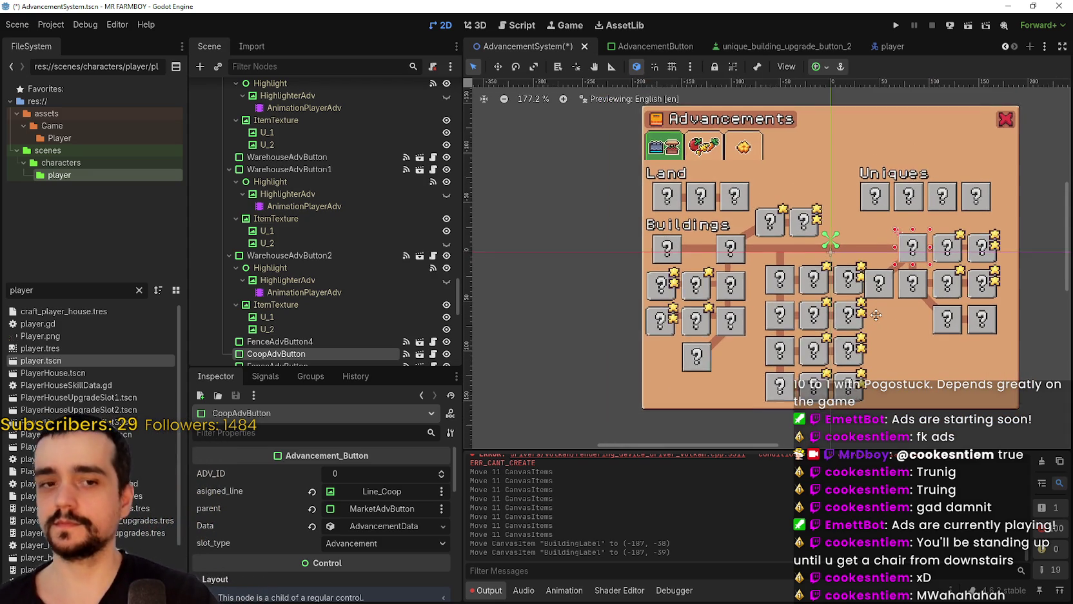
scroll(915, 308, "down", 2)
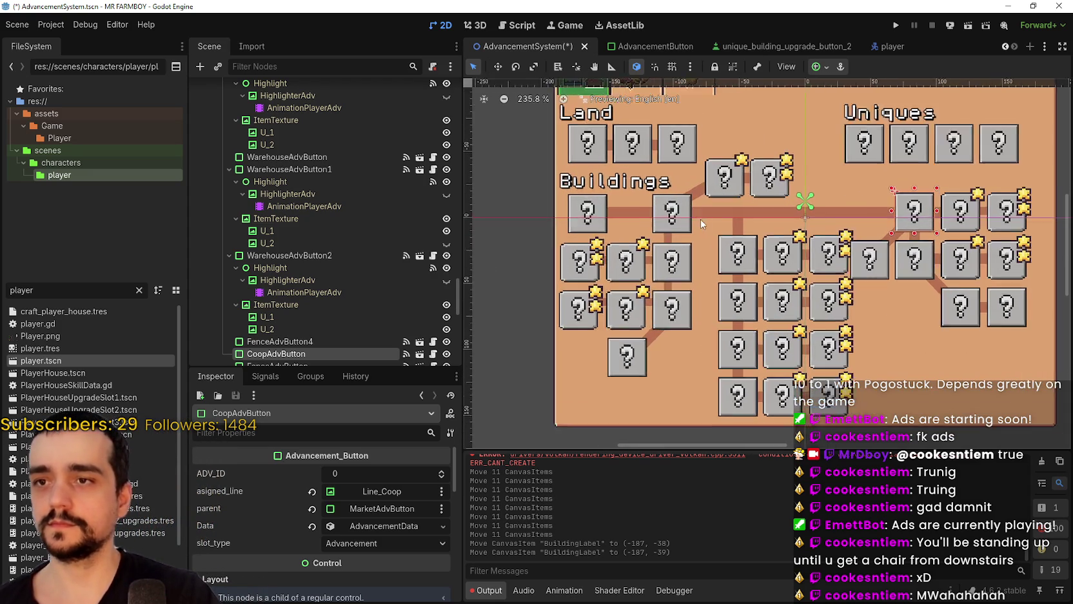
scroll(942, 308, "up", 1)
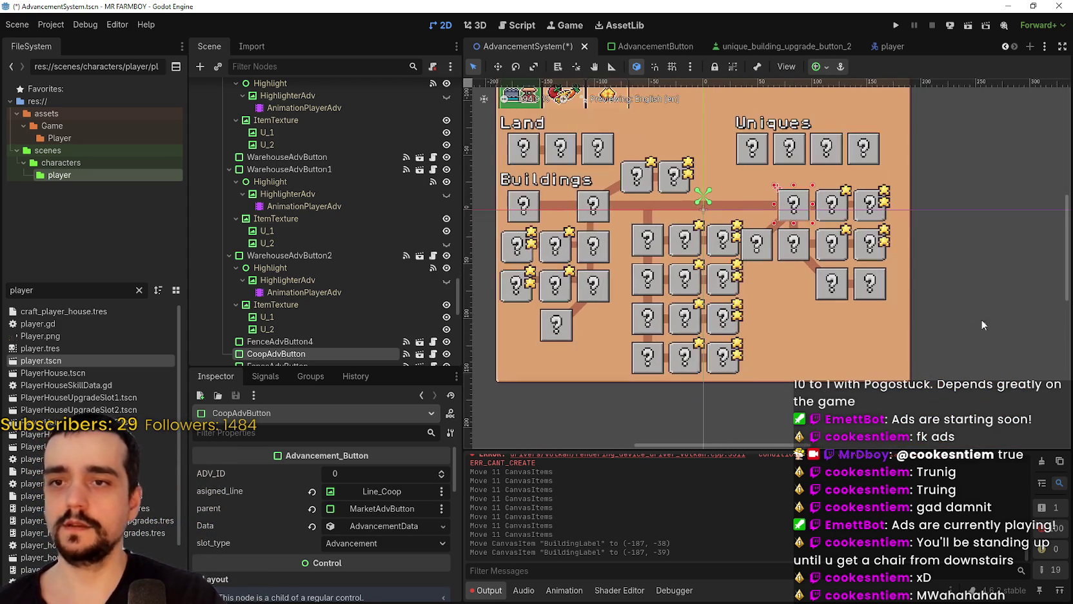
mouse_move(948, 321)
left_mouse_down()
mouse_move(721, 157)
mouse_move(724, 169)
mouse_move(708, 166)
mouse_move(790, 282)
mouse_move(960, 300)
left_mouse_up()
scroll(716, 158, "up", 1)
scroll(795, 281, "down", 1)
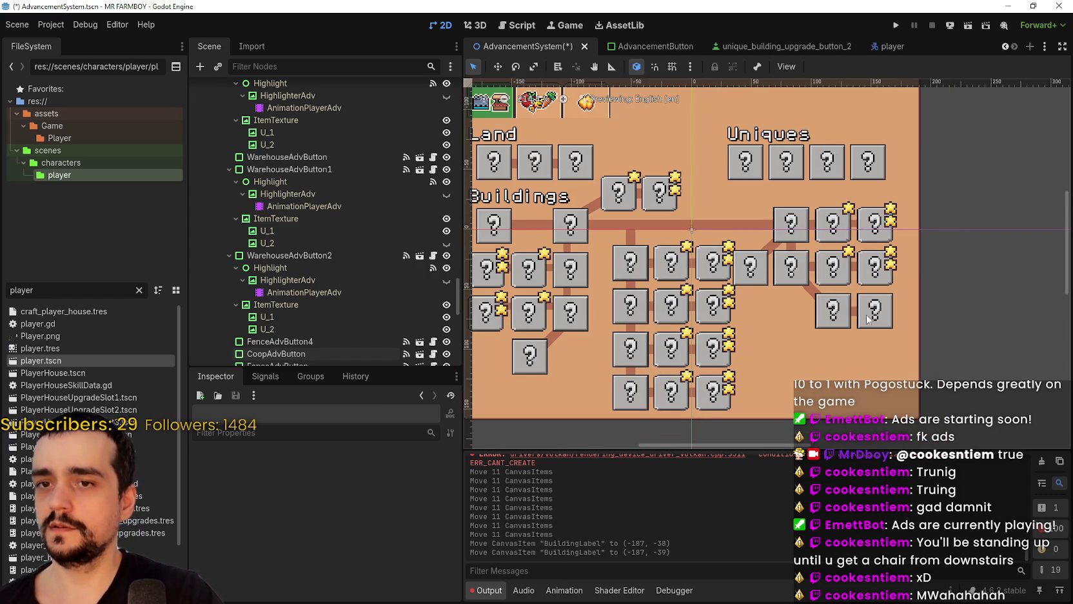
scroll(637, 275, "up", 2)
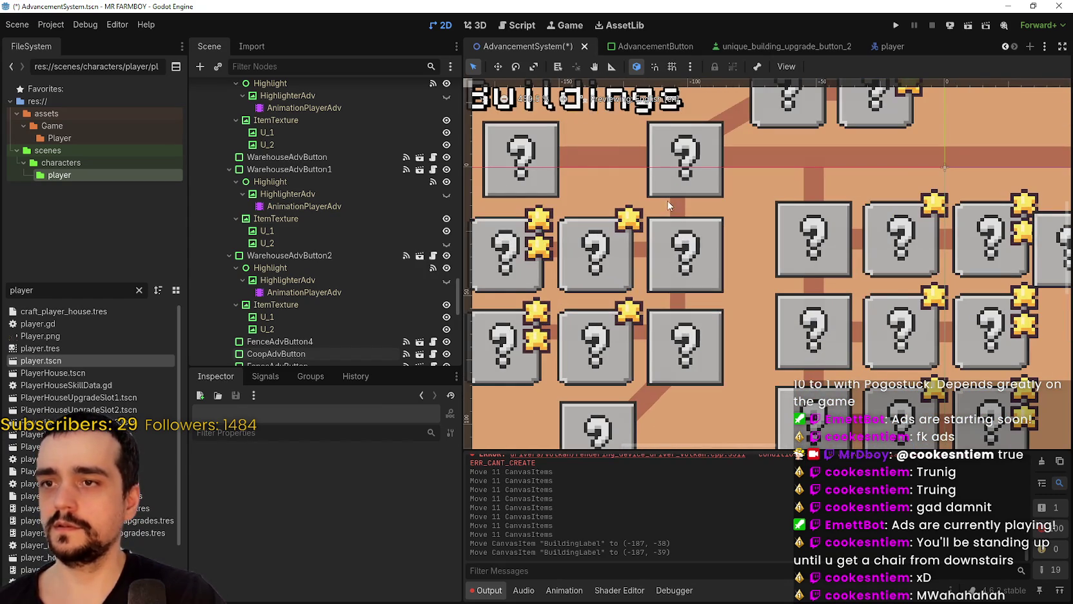
- Change the Line_House connector's width from 6 to 8 px
left_click(677, 203)
scroll(350, 520, "down", 6)
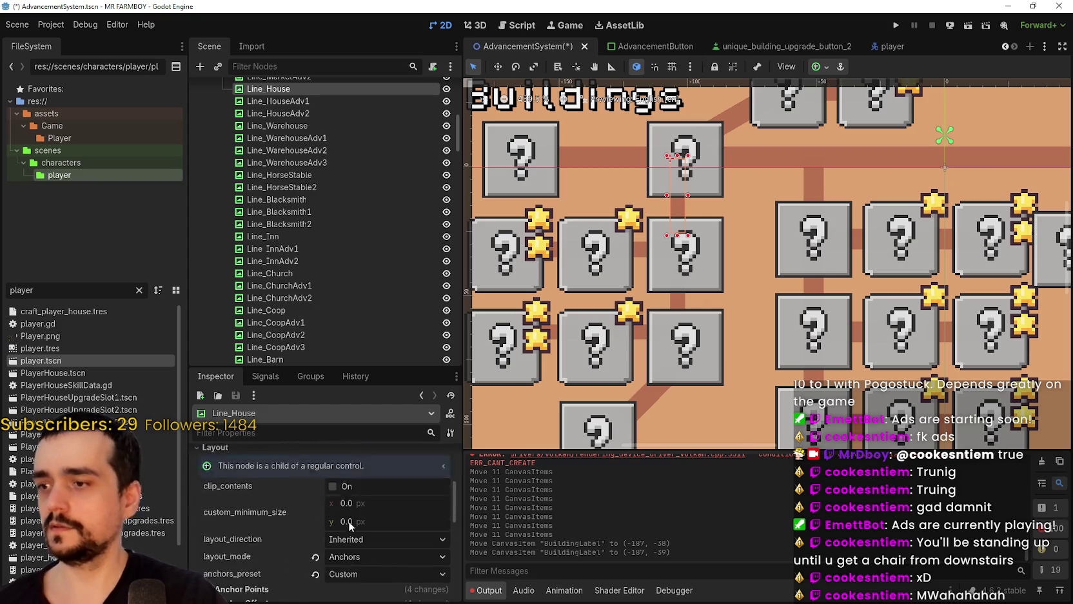
left_click(274, 543)
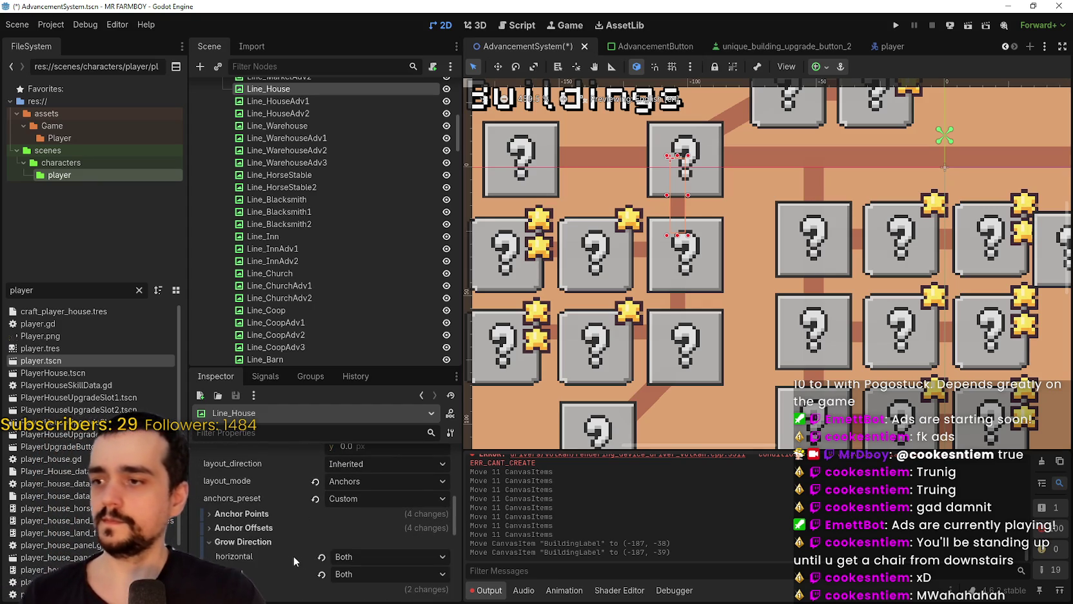
scroll(289, 556, "down", 2)
left_click(244, 485)
left_click(249, 500)
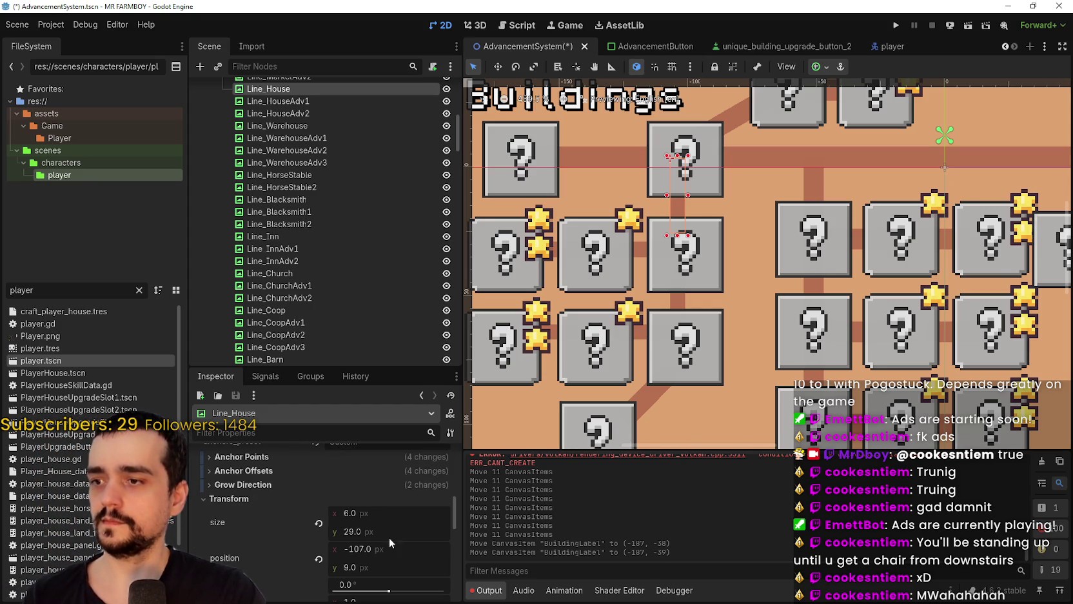
left_click(400, 514)
key("BackSpace")
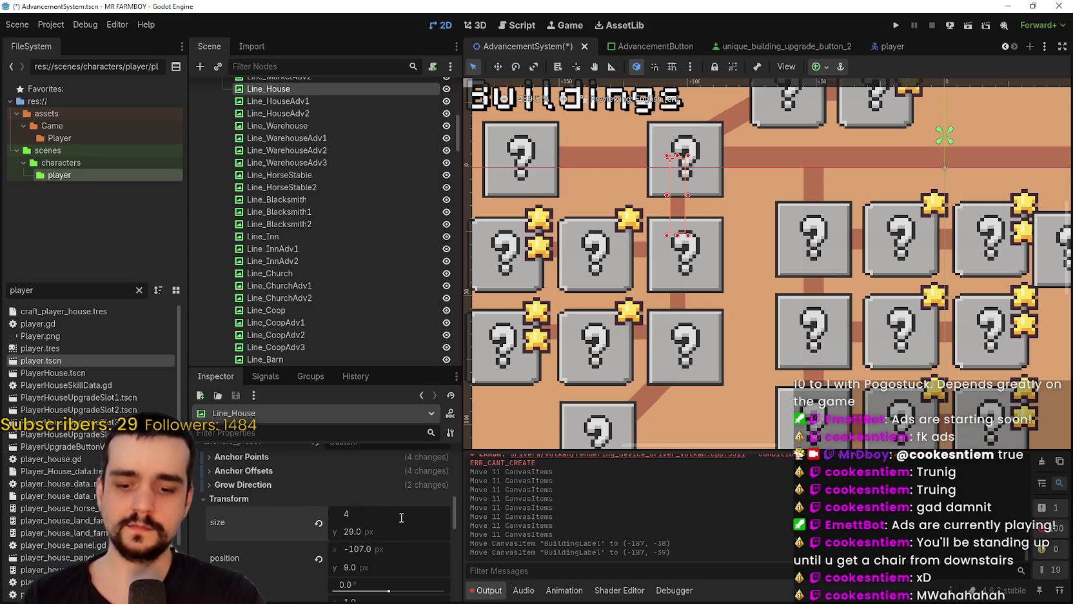
type("8")
key("Return")
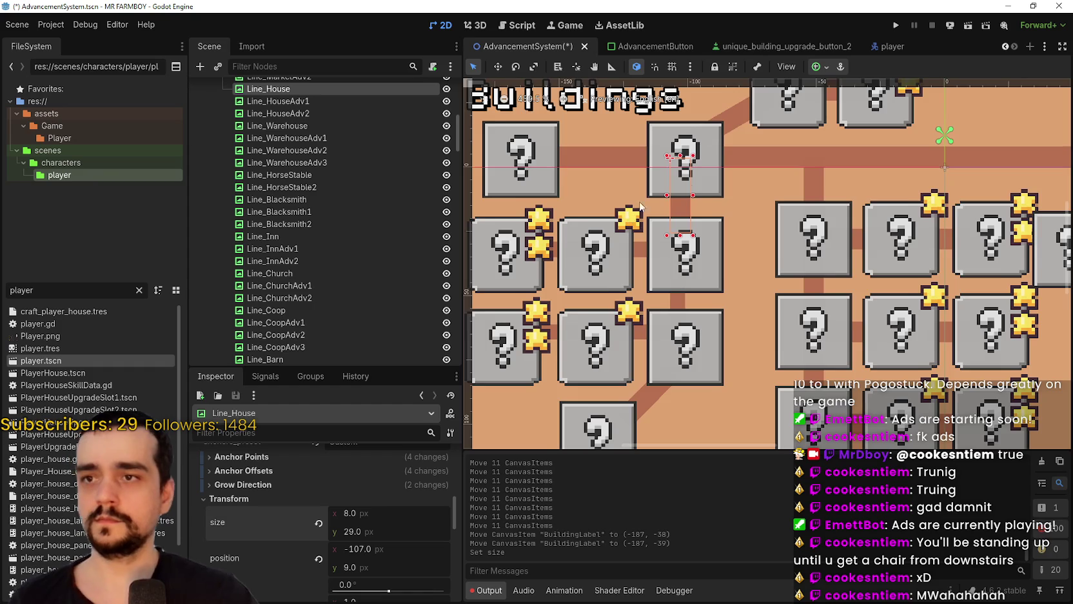
- Shift Line_House right to position (-105, 9.5) so it lines up with its buttons
scroll(634, 213, "up", 1)
scroll(580, 161, "up", 1)
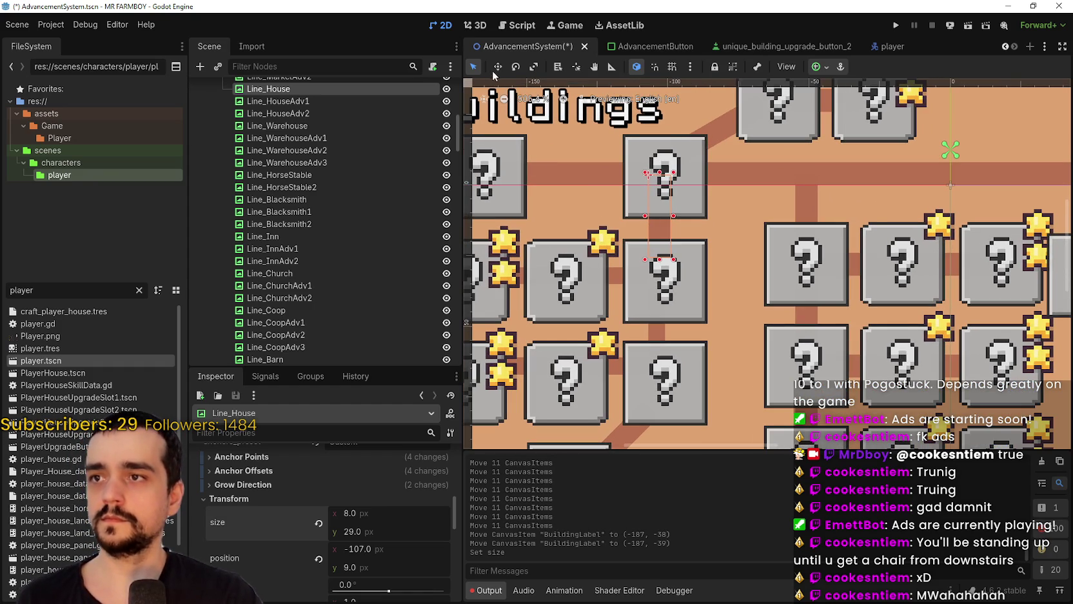
key("Right")
key("Right")
key("Right")
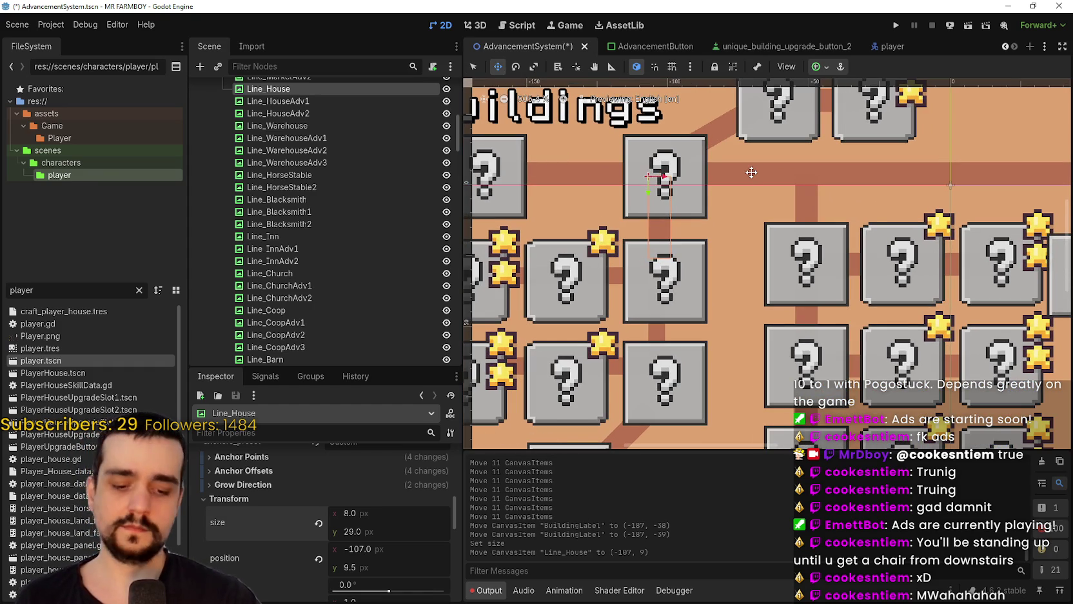
left_click(477, 67)
left_click(656, 328)
scroll(332, 530, "down", 5)
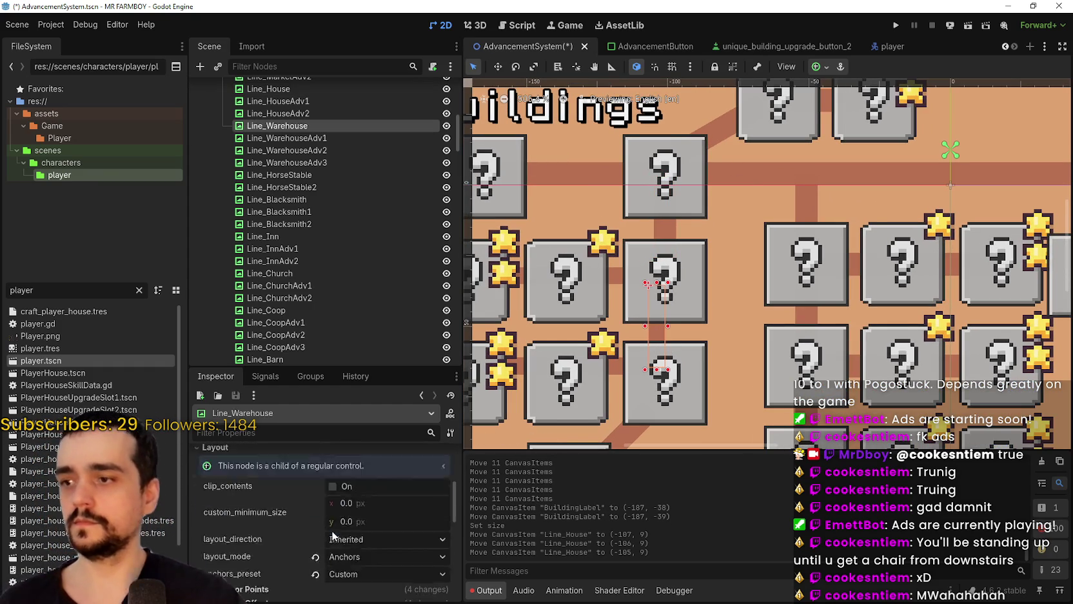
- Set Line_Warehouse's width to 8 px and nudge it right to (-105, 48)
left_click(281, 556)
scroll(283, 558, "down", 1)
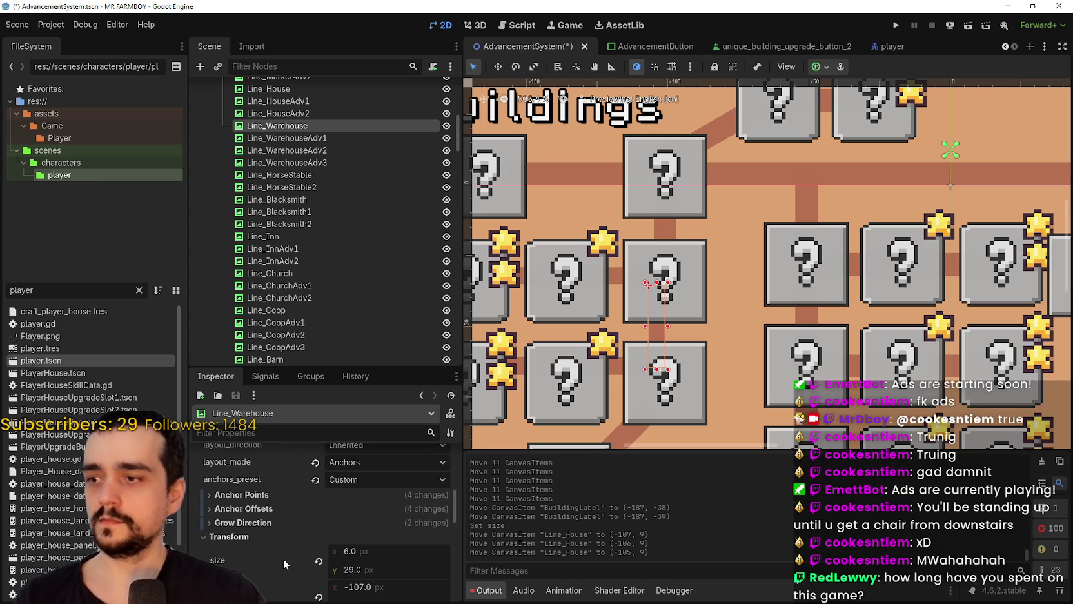
left_click(371, 549)
type("8")
key("Return")
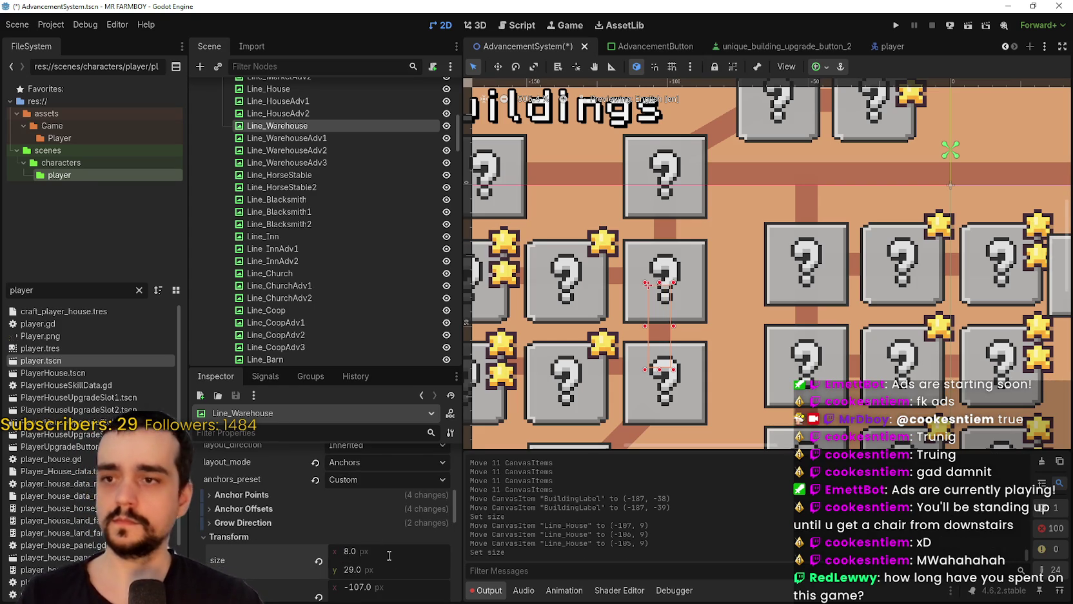
scroll(664, 387, "up", 2)
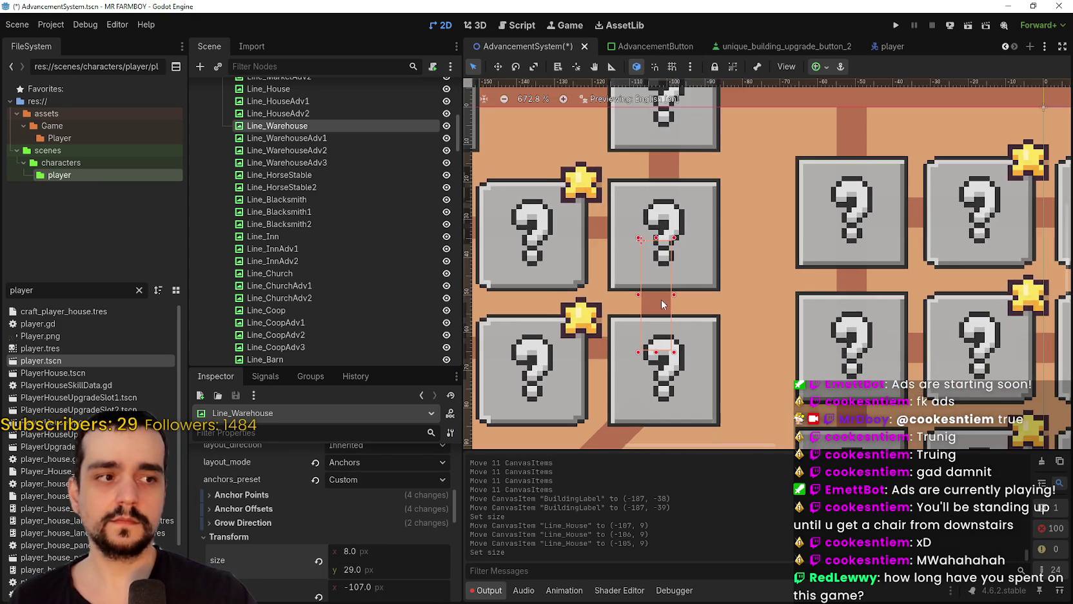
key("Right")
key("Right")
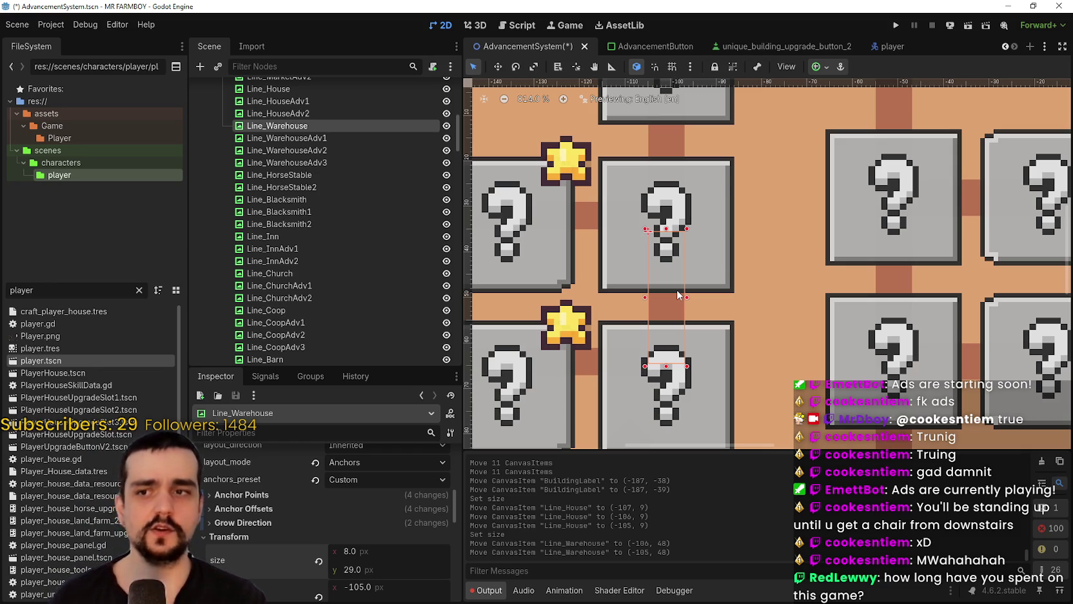
scroll(677, 289, "down", 5)
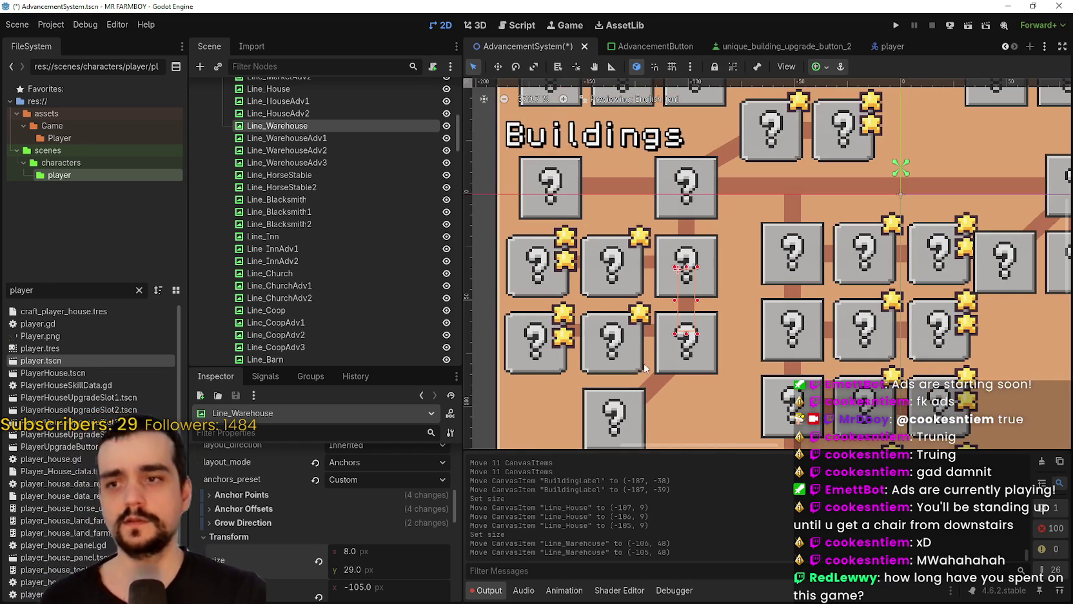
left_click(653, 265)
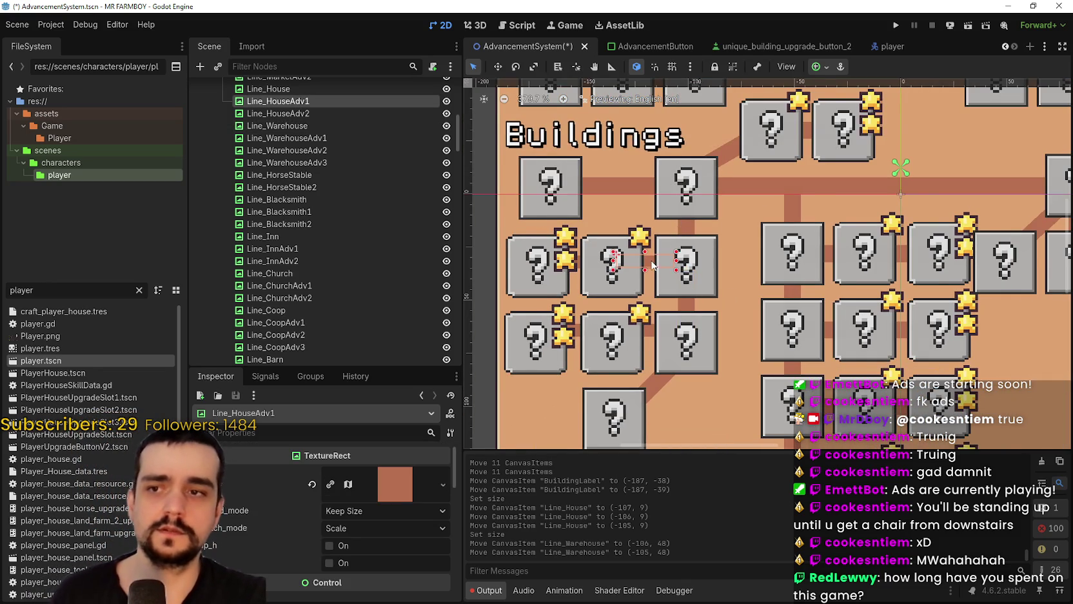
- Set the Line_HouseAdv1 connector's Size y to 8 px
scroll(613, 305, "up", 2)
scroll(339, 563, "down", 1)
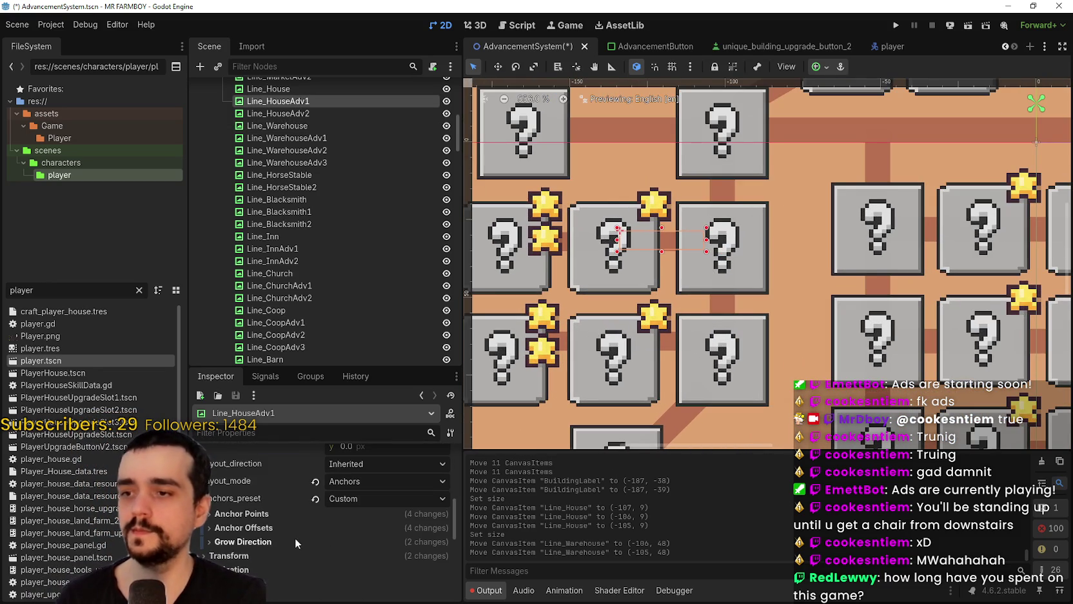
left_click(291, 552)
scroll(323, 542, "down", 3)
left_click(371, 530)
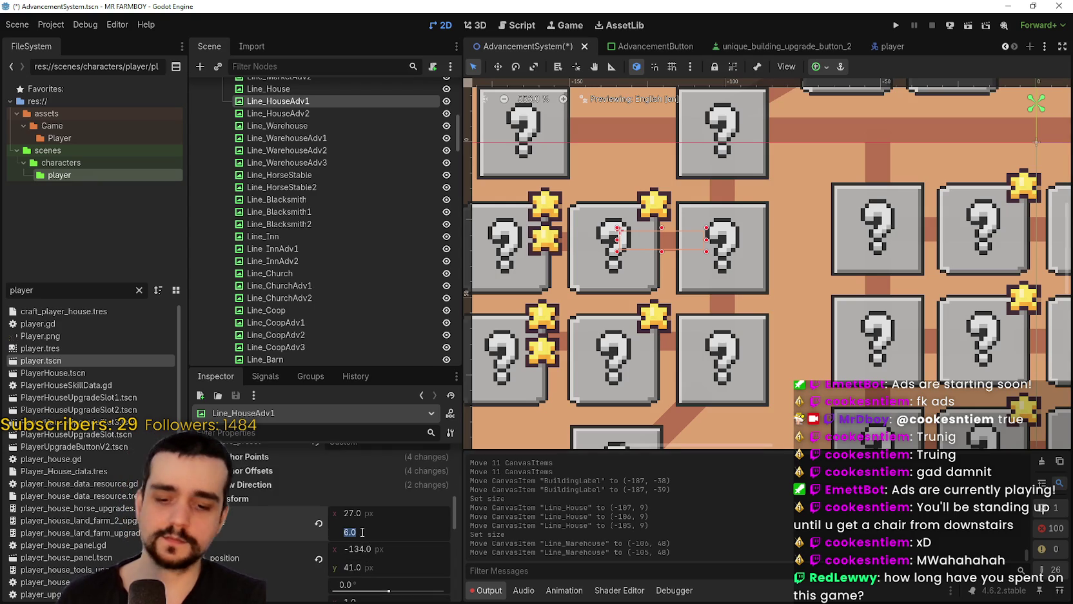
key("Return")
scroll(655, 284, "down", 1)
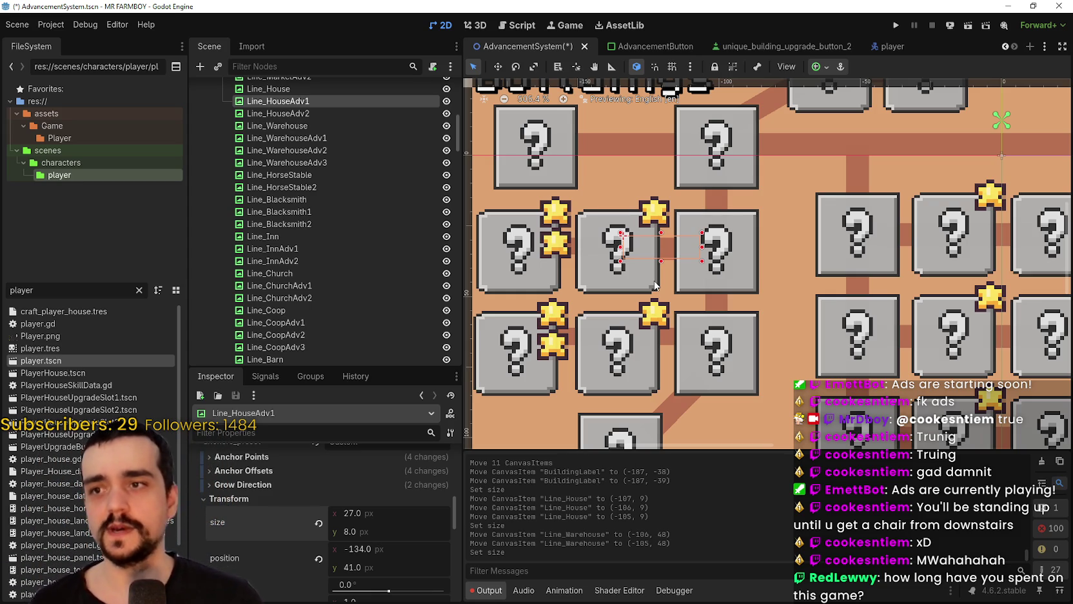
scroll(622, 274, "down", 3)
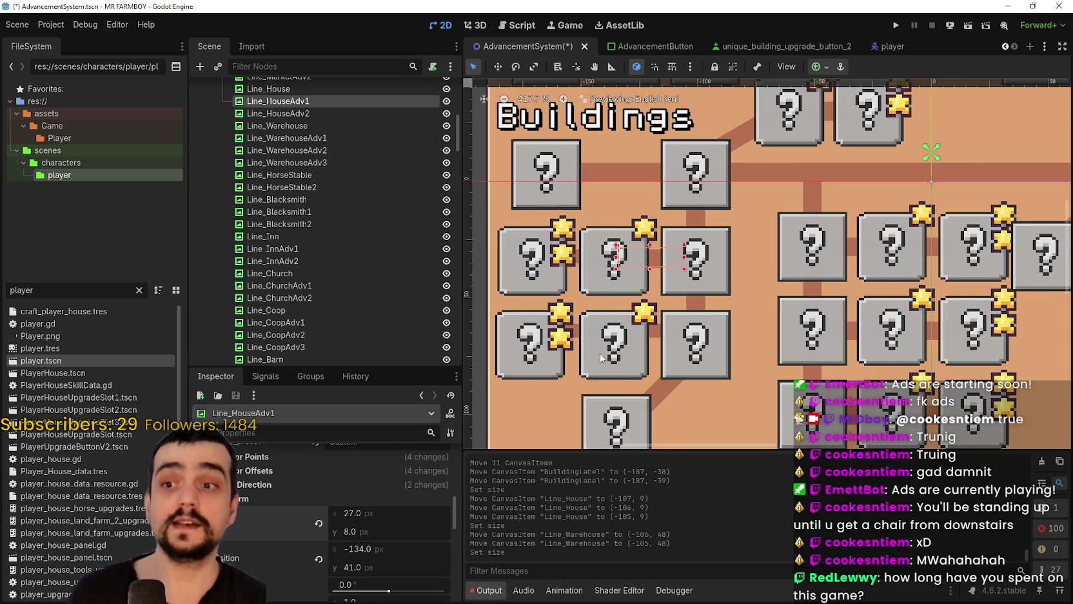
scroll(604, 354, "up", 4)
scroll(604, 354, "down", 1)
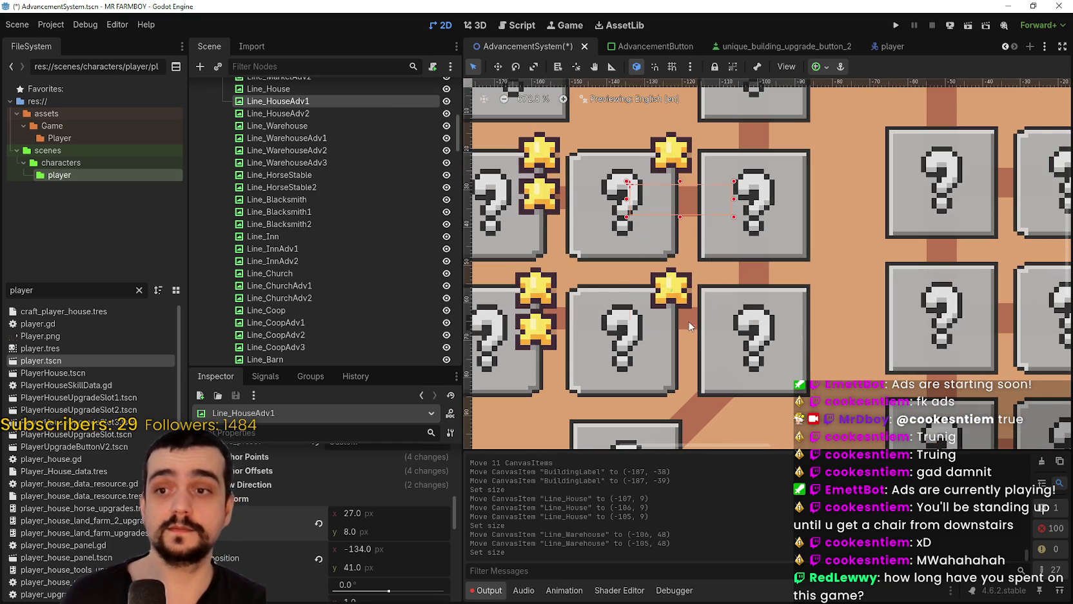
- Select the Line_WarehouseAdv1 connector and nudge it down 2 px
left_click(703, 329)
scroll(700, 329, "up", 2)
left_click(692, 327)
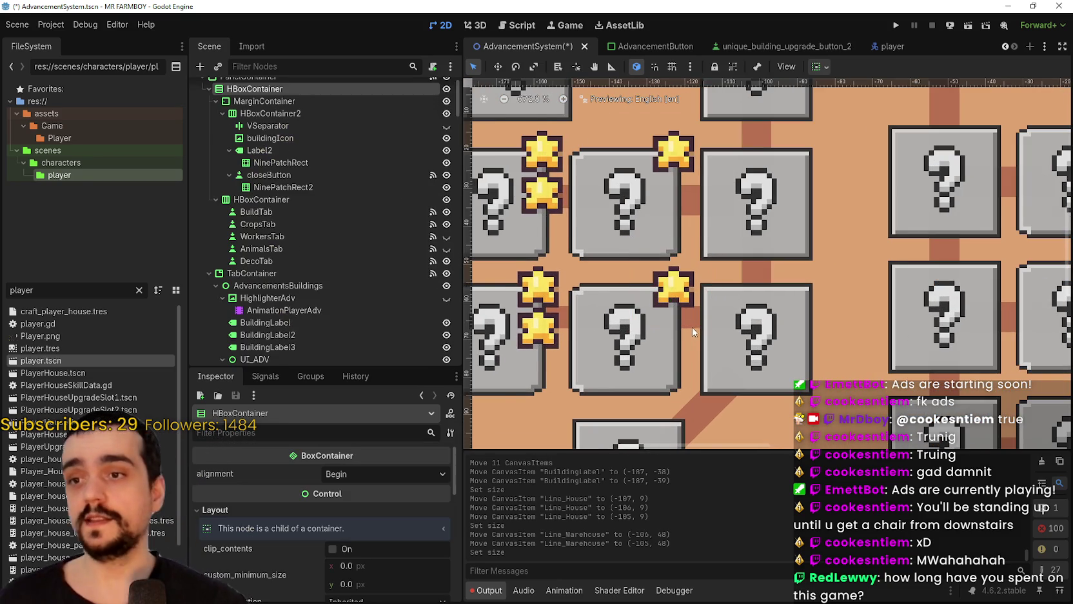
scroll(693, 329, "up", 1)
left_click(694, 330)
scroll(694, 330, "down", 1)
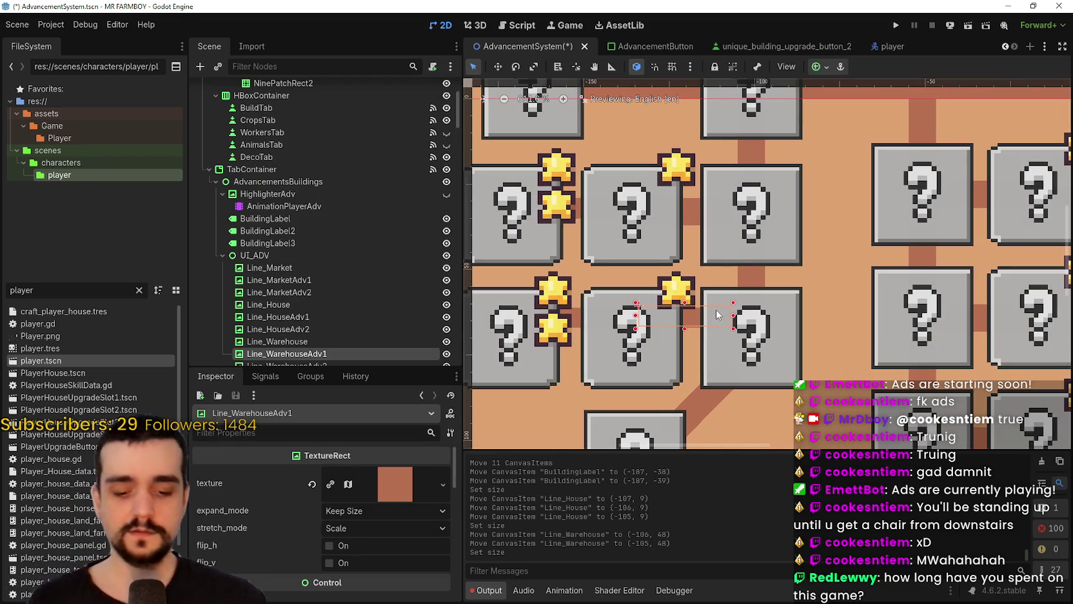
key("Down")
key("Down")
scroll(365, 499, "down", 5)
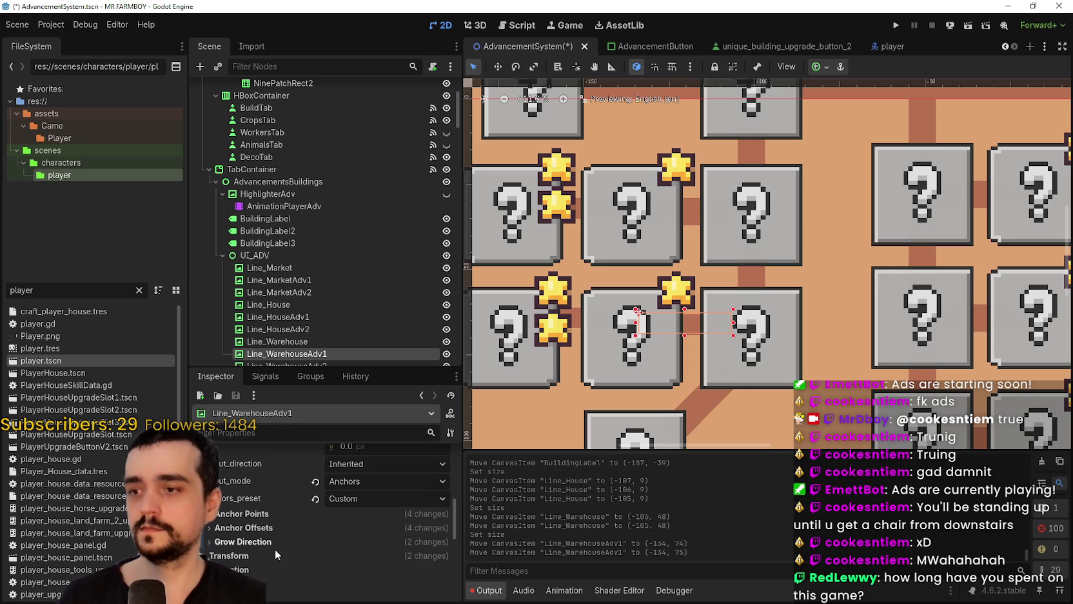
- Set Line_WarehouseAdv1's Size y to 8 px
left_click(274, 545)
scroll(292, 532, "down", 1)
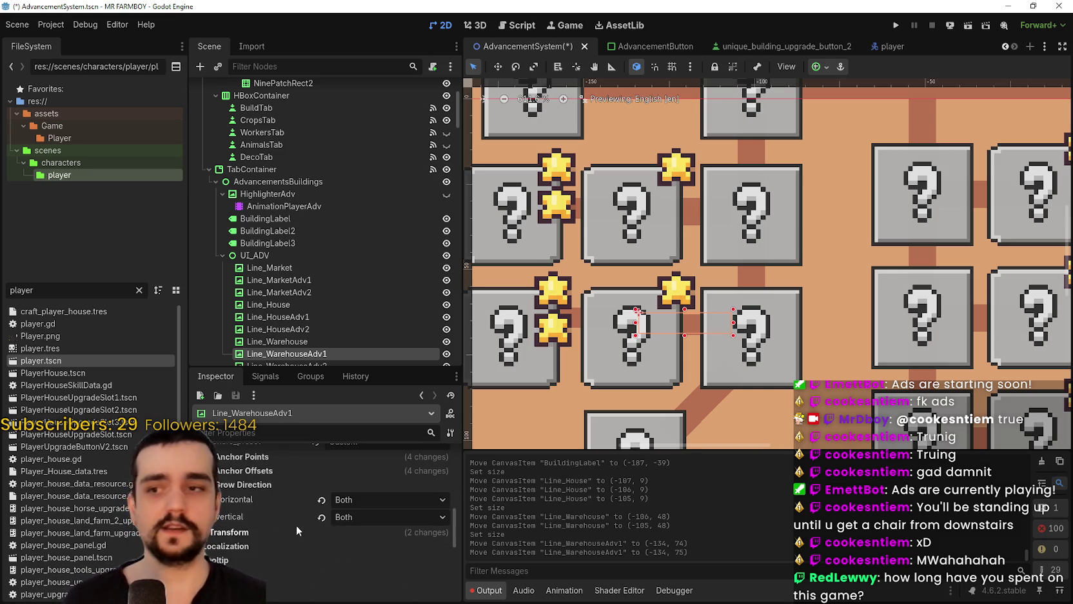
scroll(376, 505, "up", 2)
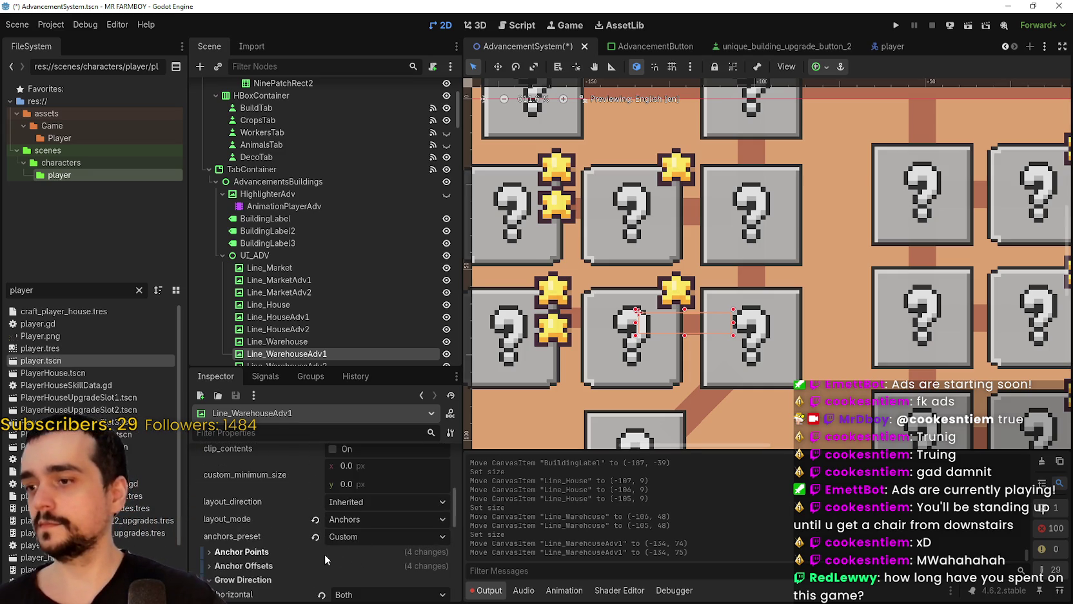
scroll(375, 482, "down", 4)
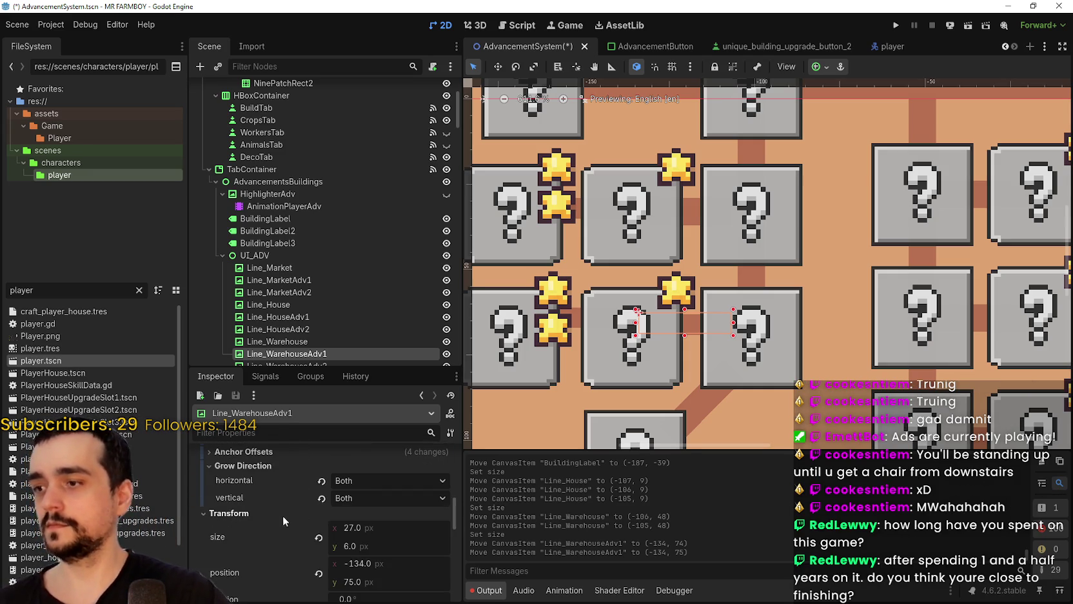
left_click(379, 490)
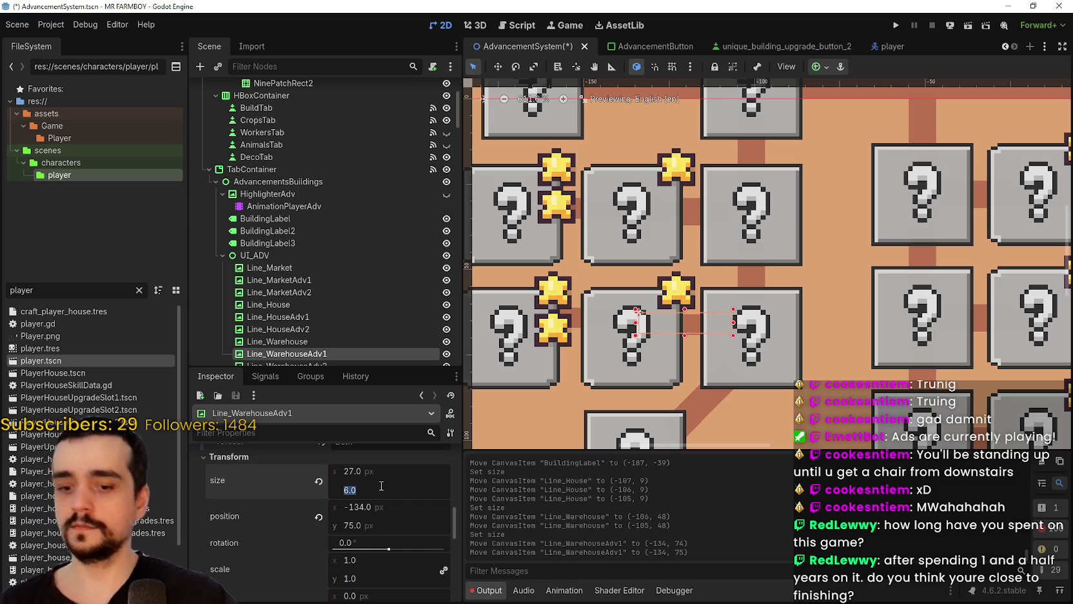
type("8")
key("Return")
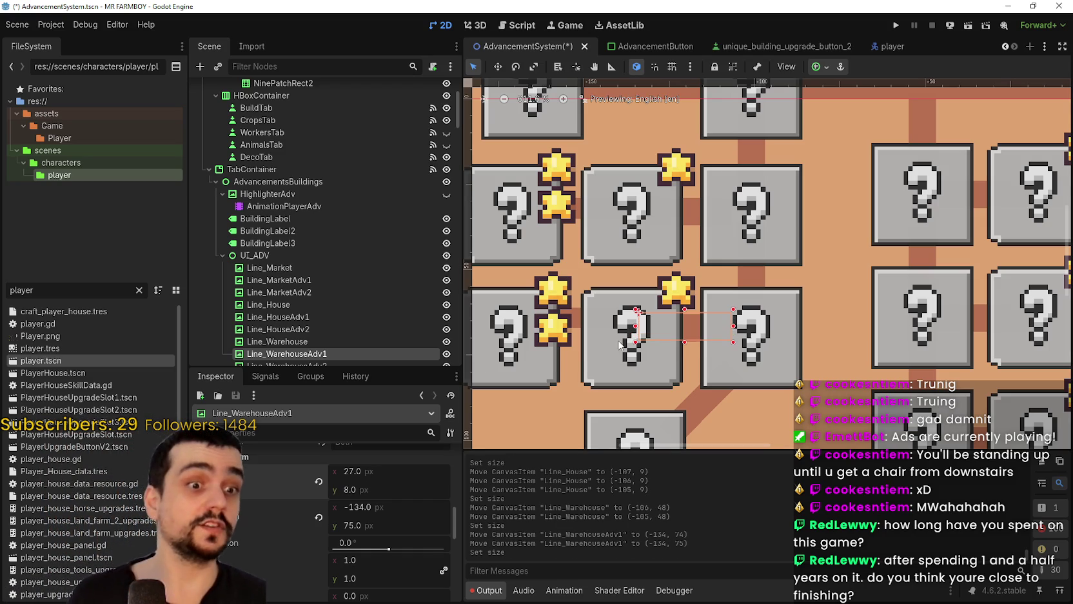
scroll(806, 283, "down", 2)
scroll(681, 292, "up", 2)
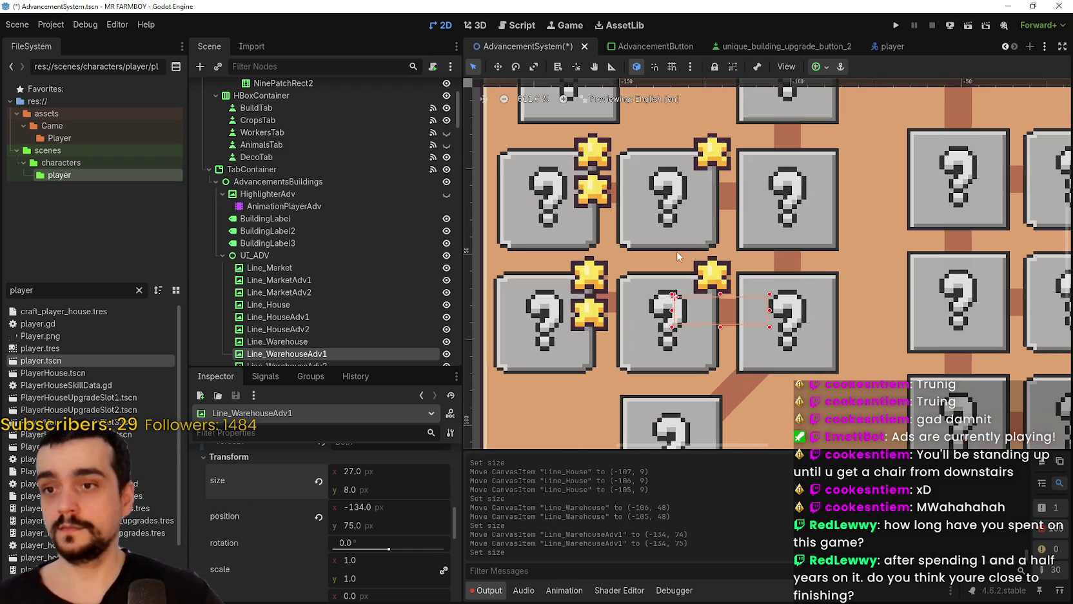
- With the Move tool, nudge Line_WarehouseAdv1 down to (-134, 77)
left_click(498, 67)
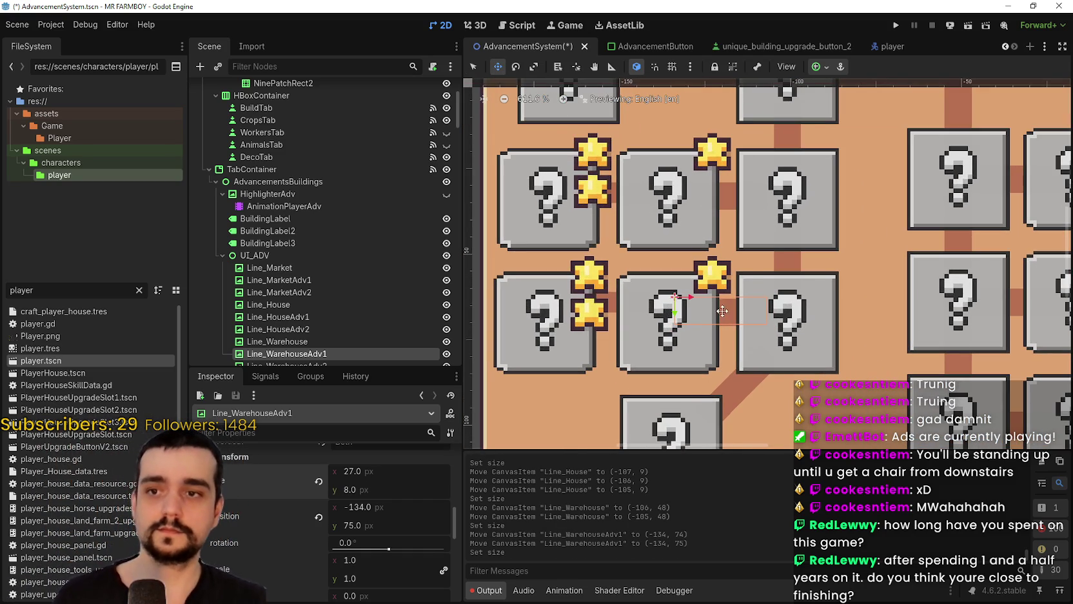
key("Down")
key("Down")
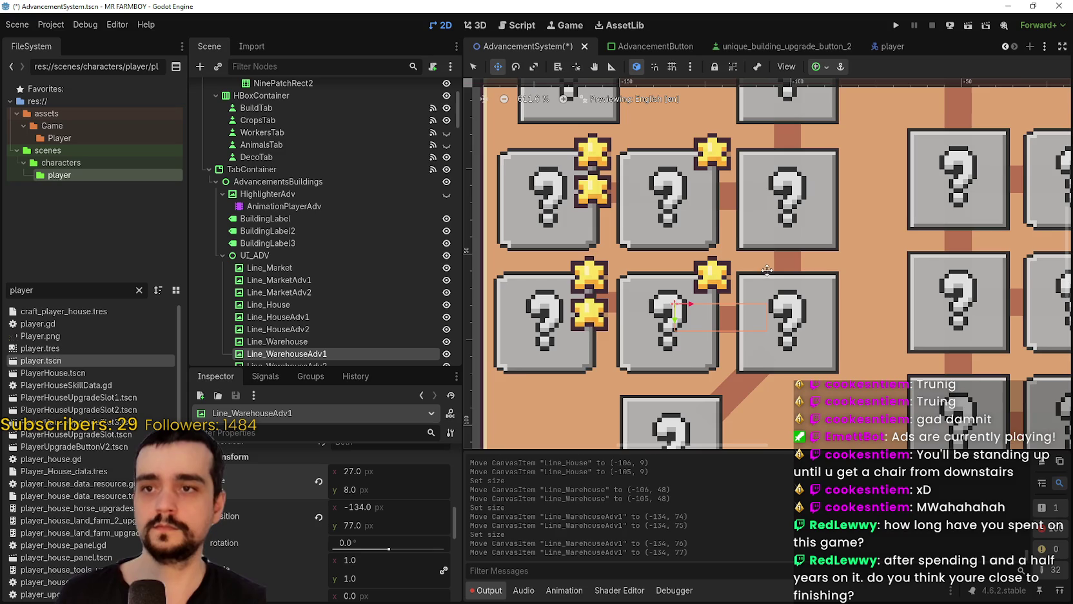
scroll(767, 270, "down", 2)
scroll(675, 299, "up", 2)
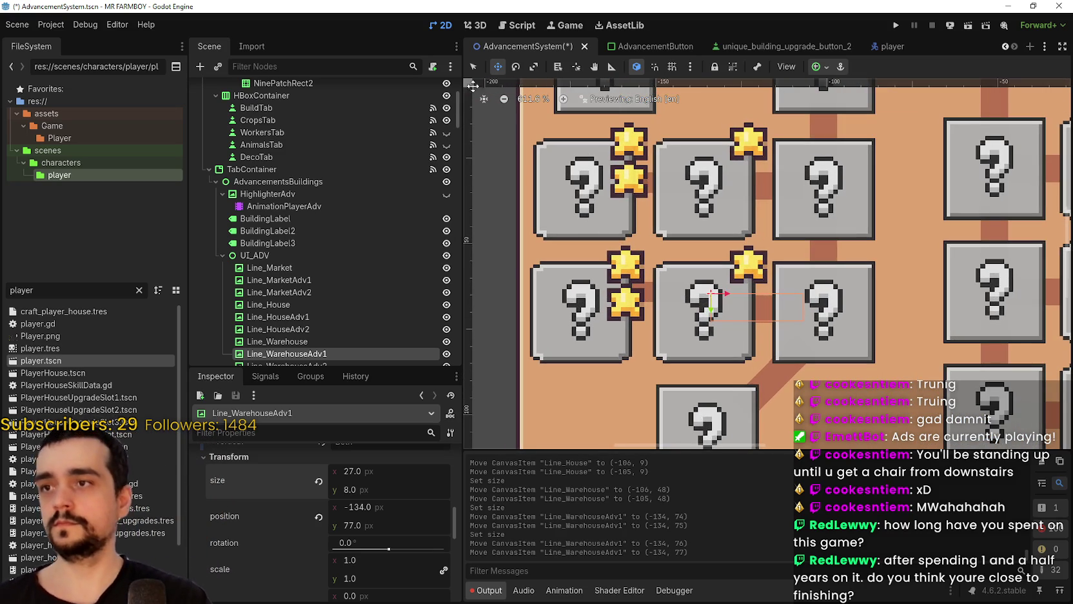
scroll(341, 315, "down", 3)
left_click(309, 262)
scroll(649, 317, "up", 1)
- Set the Line_WarehouseAdv2 connector's height to 8 px
scroll(650, 317, "down", 1)
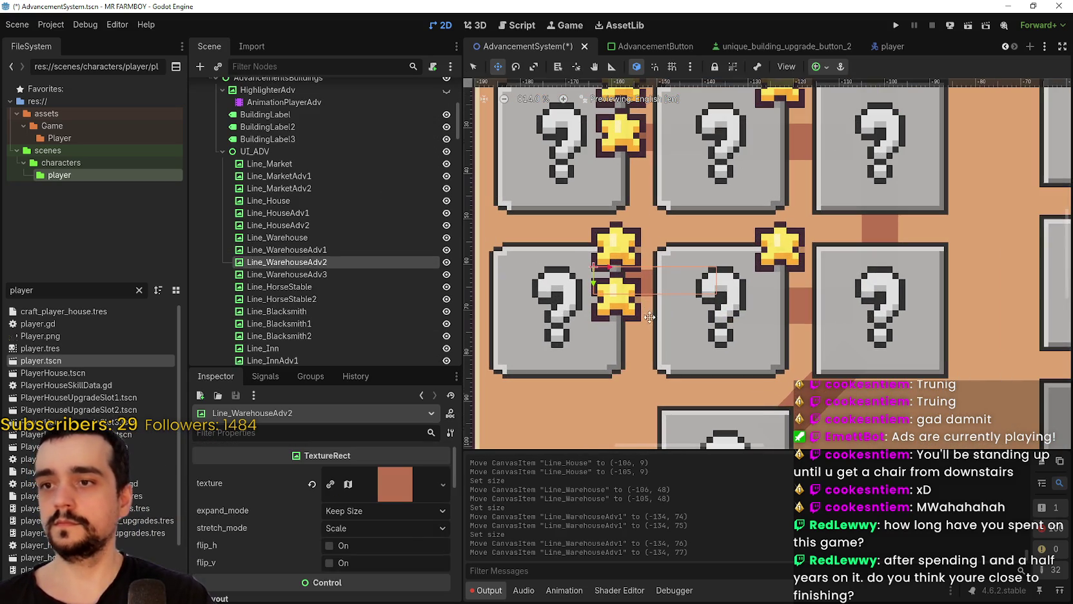
scroll(355, 539, "down", 5)
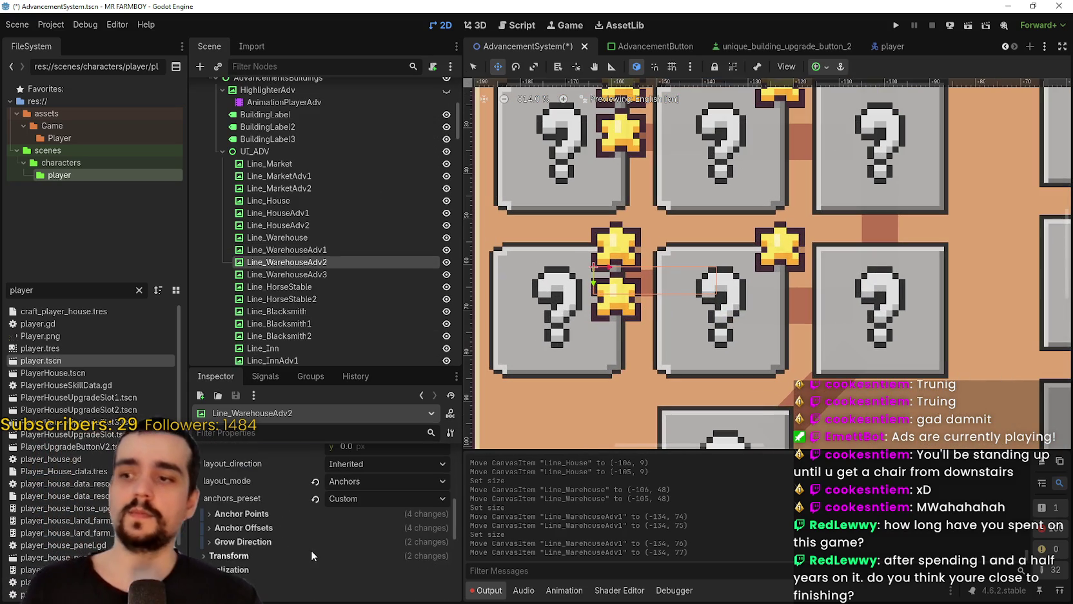
left_click(310, 555)
scroll(315, 550, "down", 2)
left_click(366, 533)
type("8")
key("Return")
scroll(660, 290, "up", 1)
scroll(660, 290, "down", 1)
- Nudge Line_WarehouseAdv2 up and left into line with its buttons, then save
left_click_drag(618, 288, 617, 286)
key("Left")
key("Down")
key("Down")
key("Down")
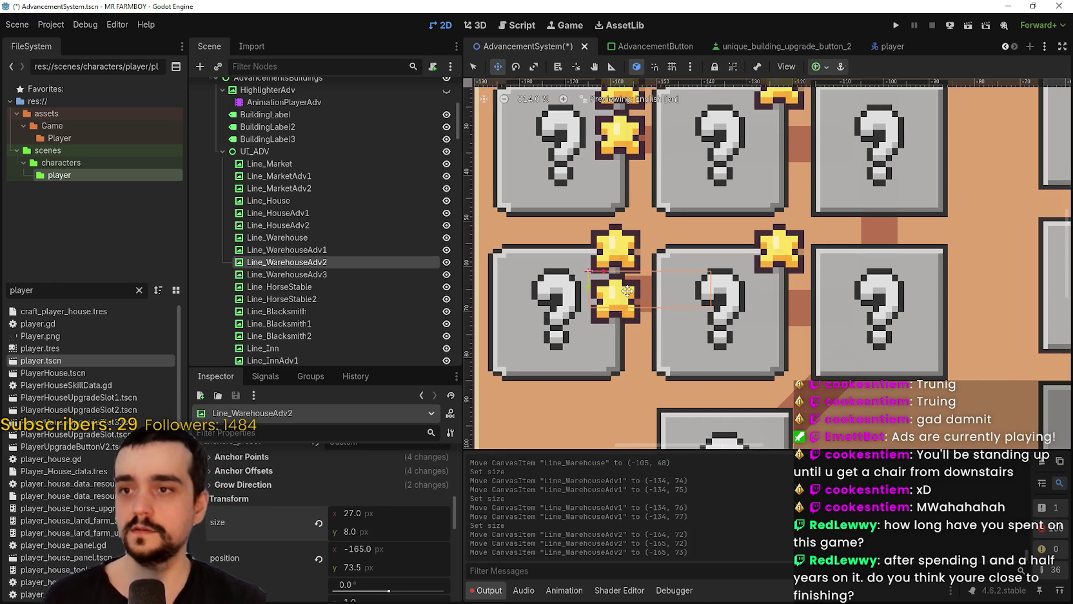
key("Left")
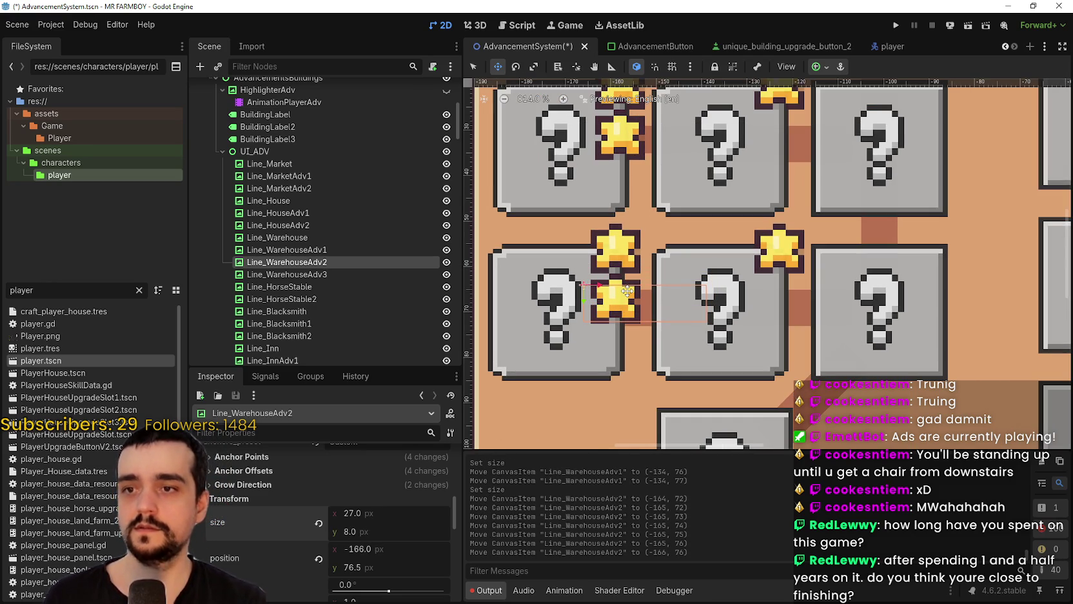
key("ctrl+s")
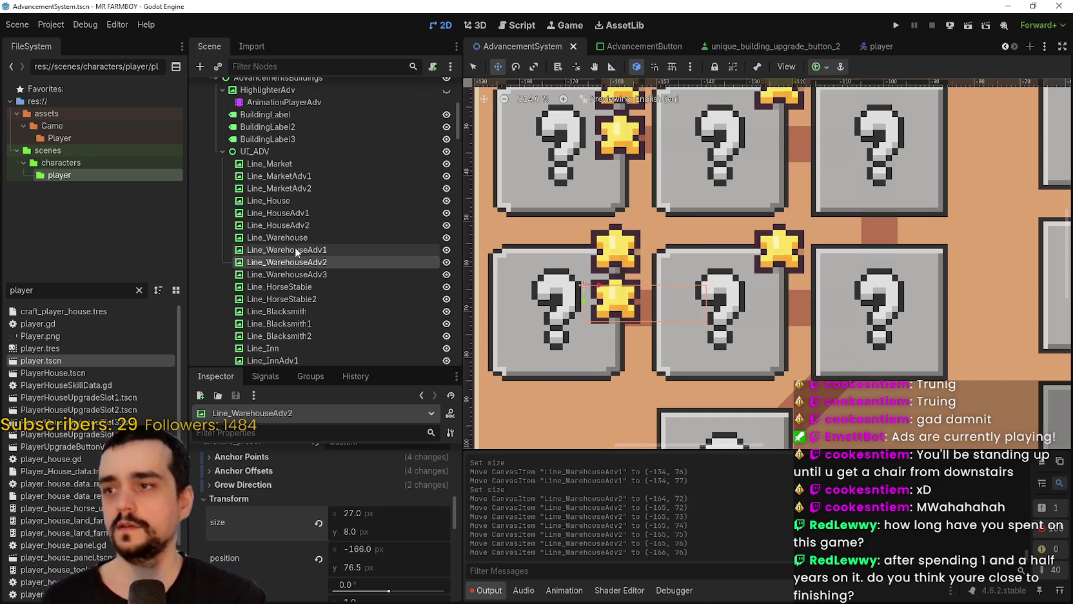
- Set Line_HouseAdv2's height to 8 px and save the AdvancementSystem scene
left_click(323, 213)
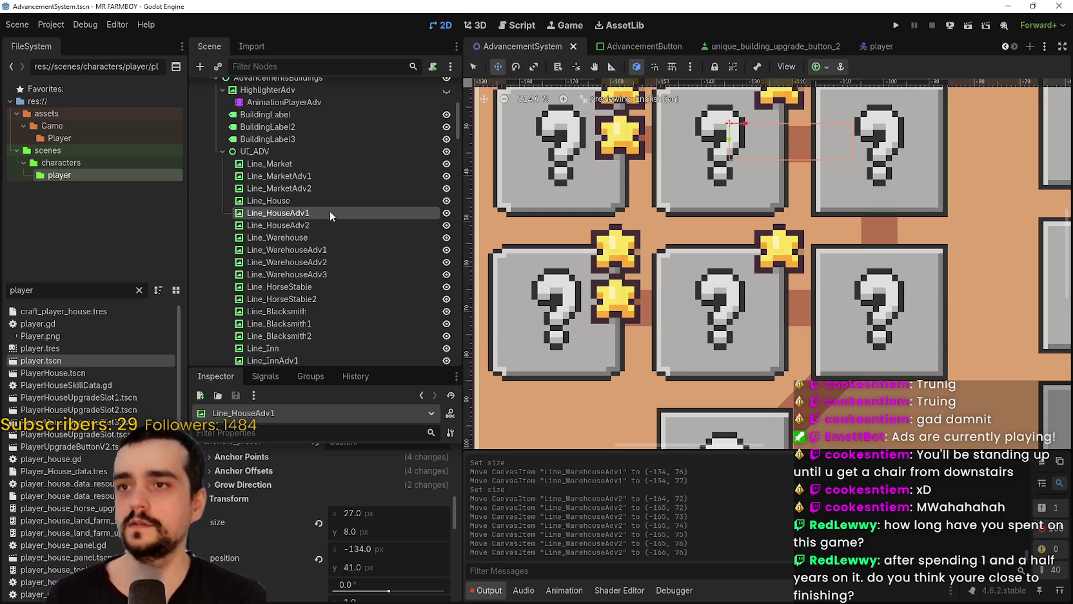
left_click(310, 226)
scroll(302, 511, "down", 5)
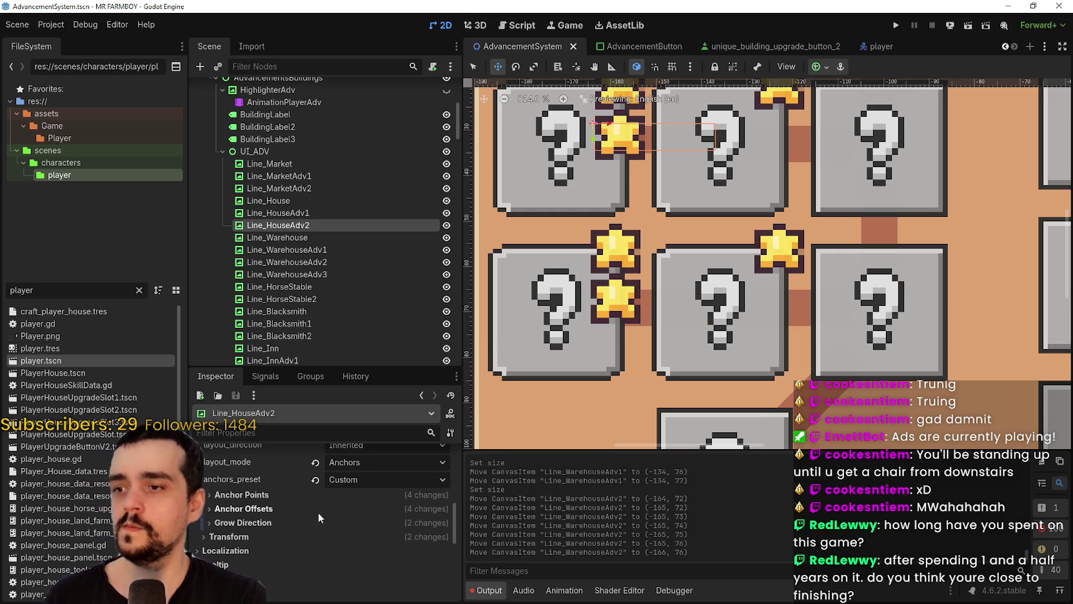
left_click(280, 534)
scroll(281, 534, "down", 2)
left_click(380, 512)
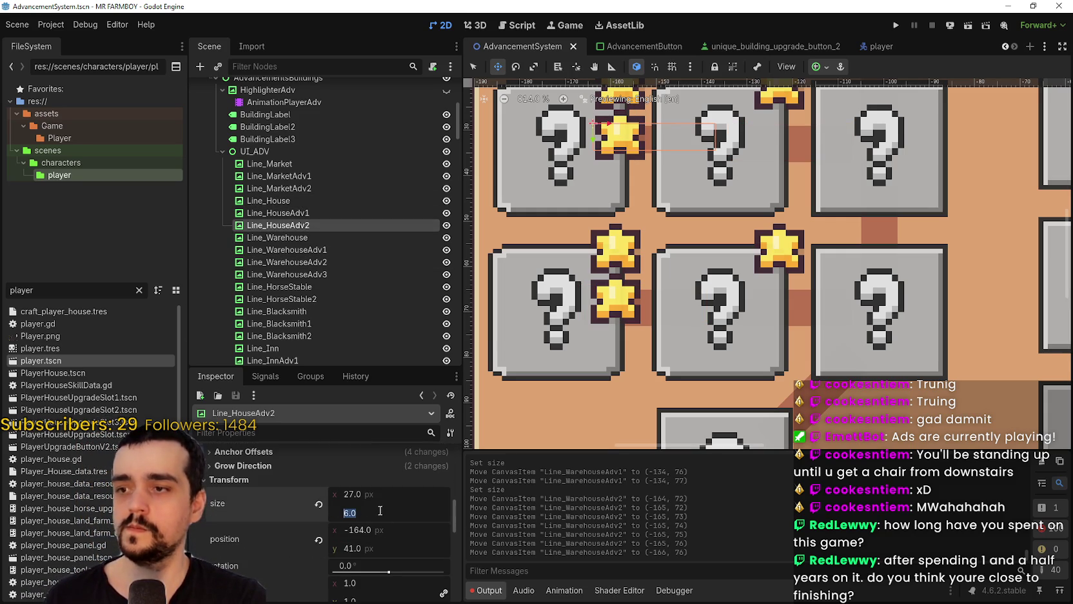
key("Return")
scroll(730, 258, "up", 3)
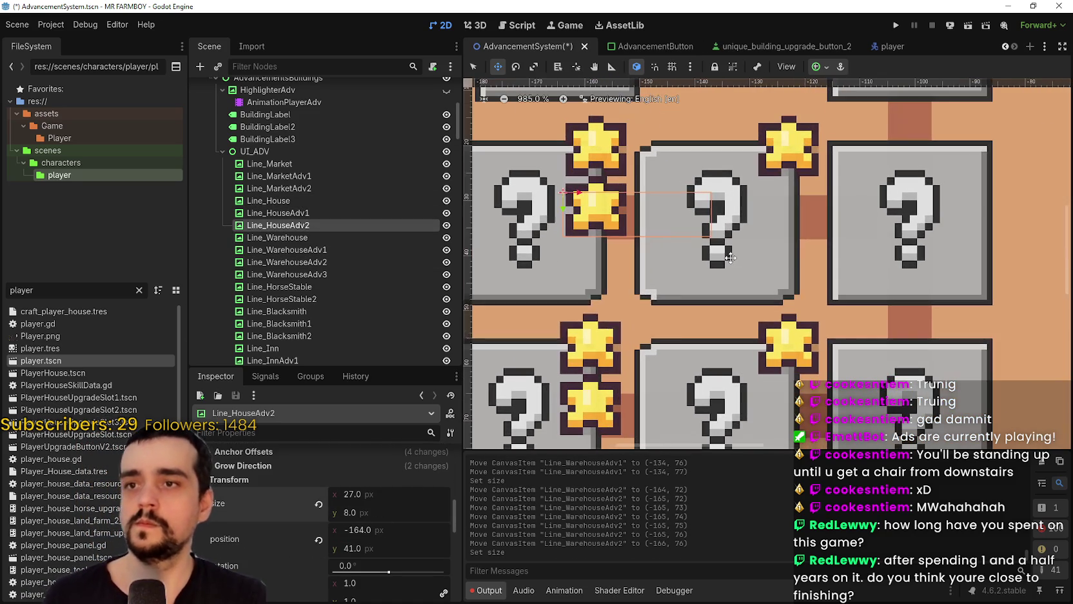
key("ctrl+s")
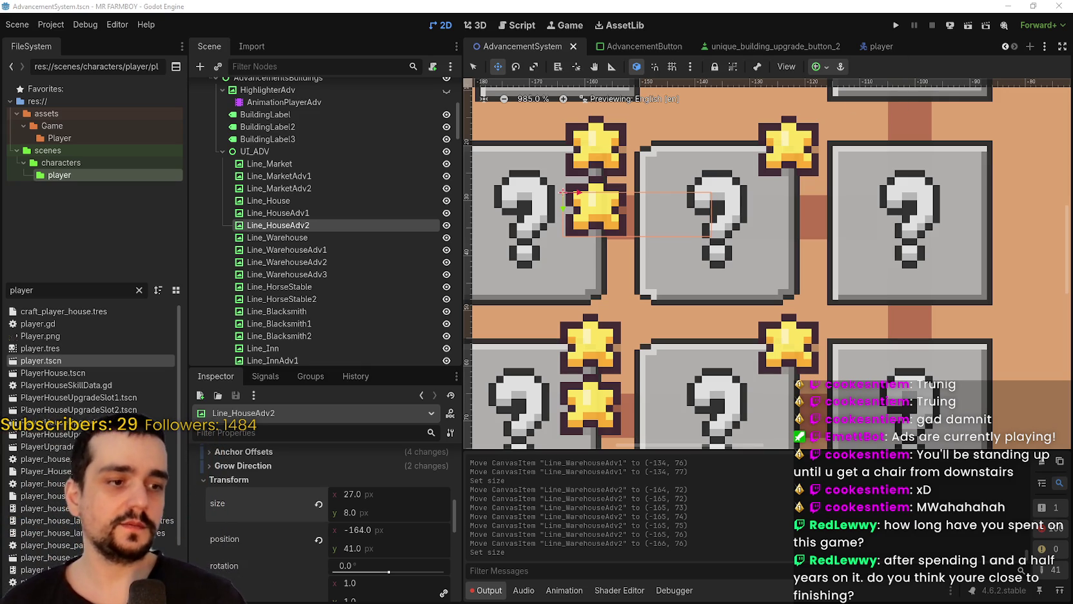
key("alt+Tab")
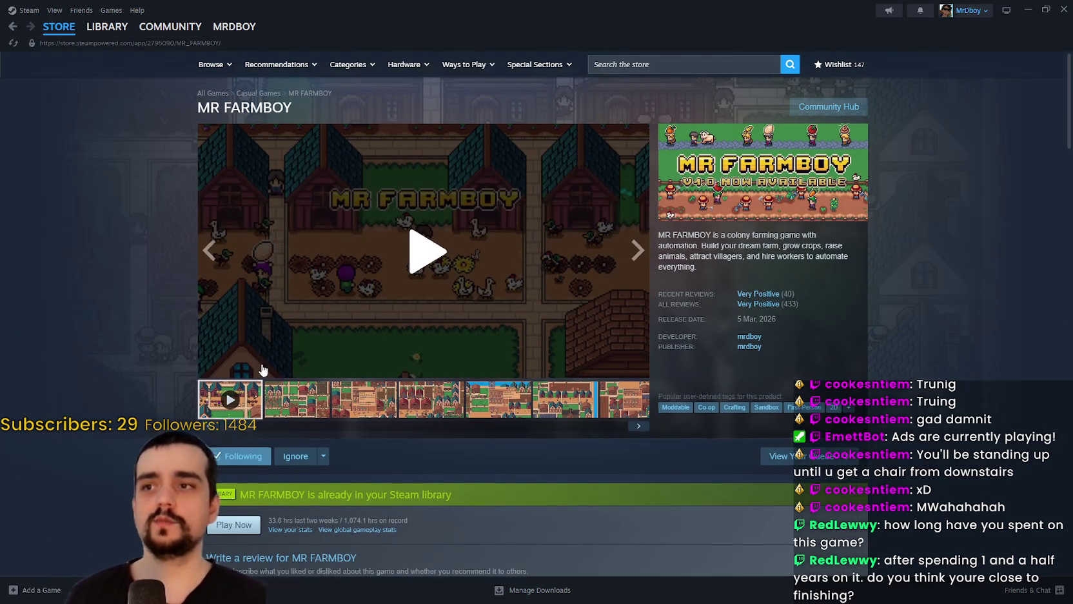
left_click(276, 389)
left_click(352, 400)
scroll(463, 359, "down", 5)
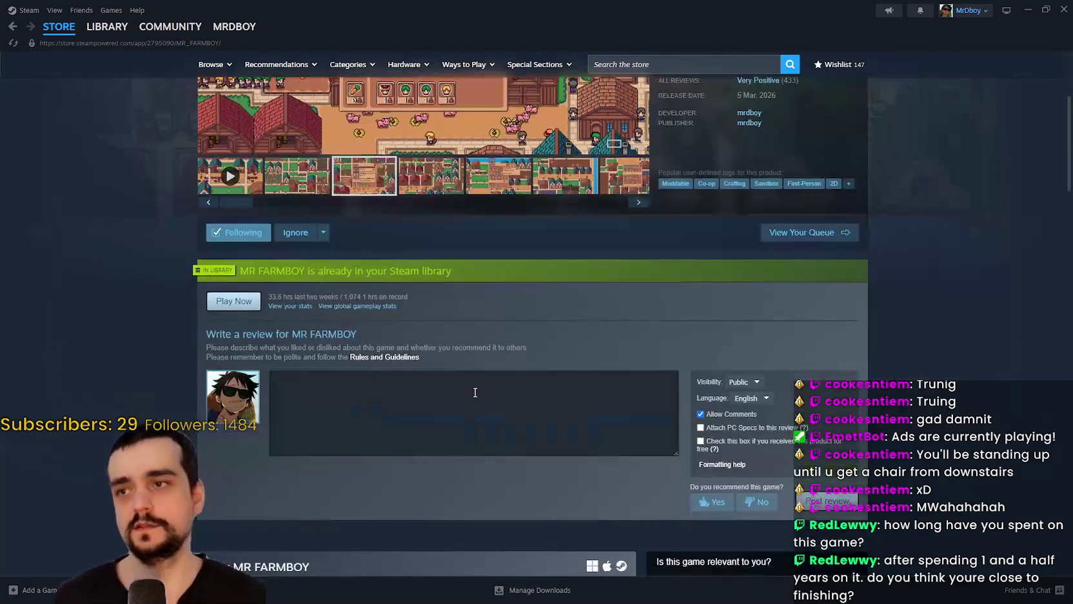
scroll(462, 356, "down", 5)
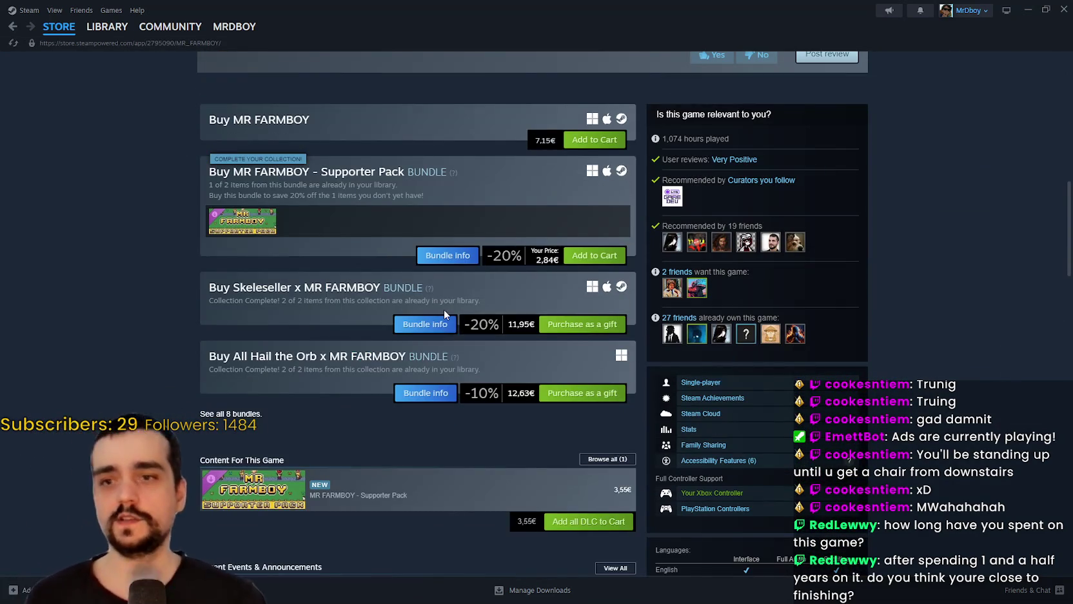
scroll(442, 323, "down", 4)
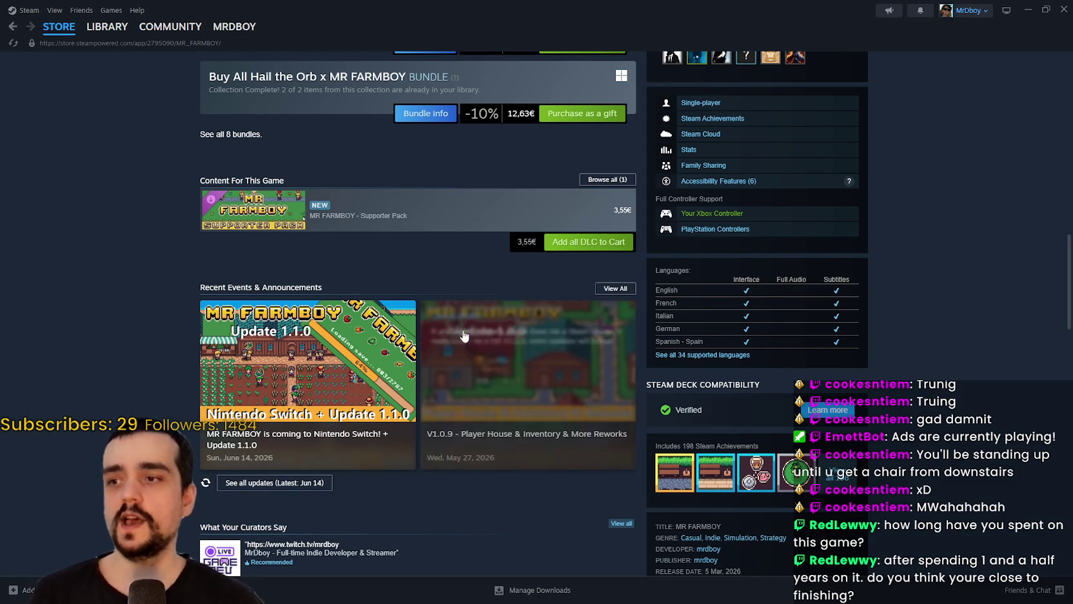
left_click(397, 335)
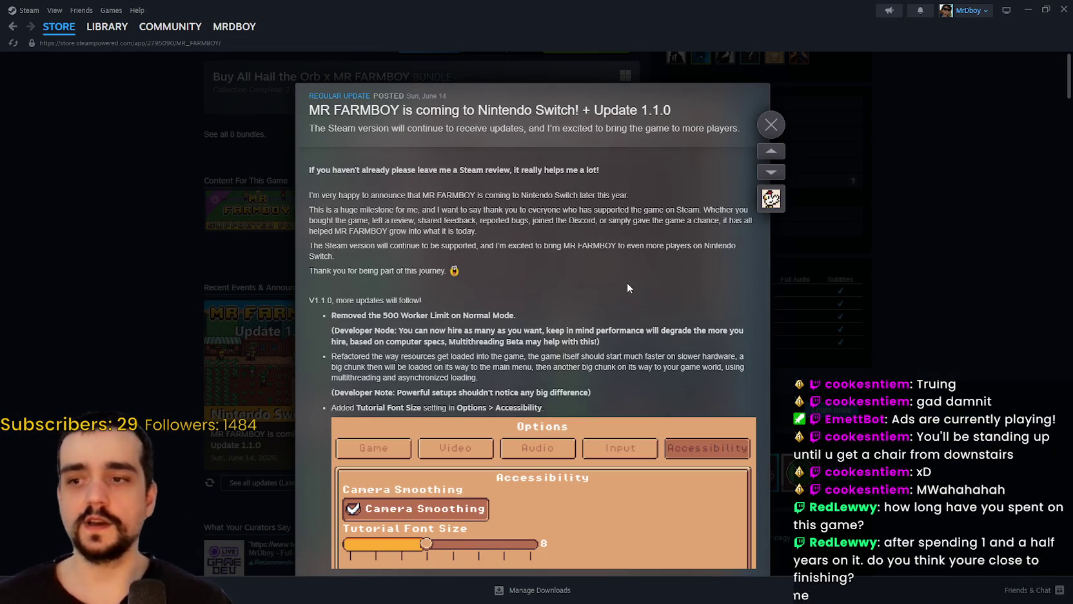
scroll(629, 284, "down", 3)
scroll(607, 277, "up", 3)
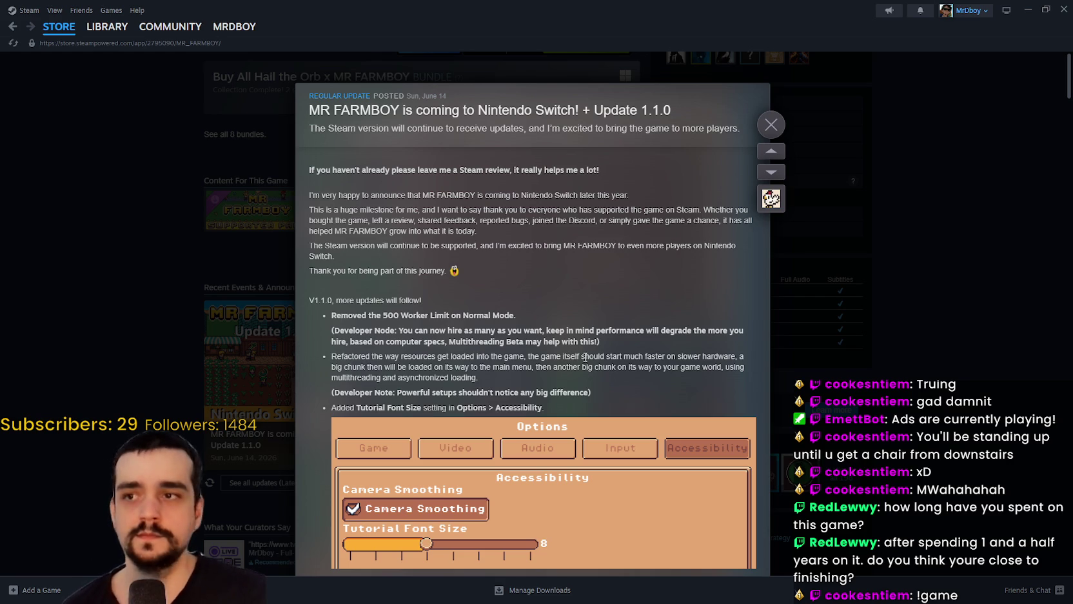
scroll(601, 367, "down", 8)
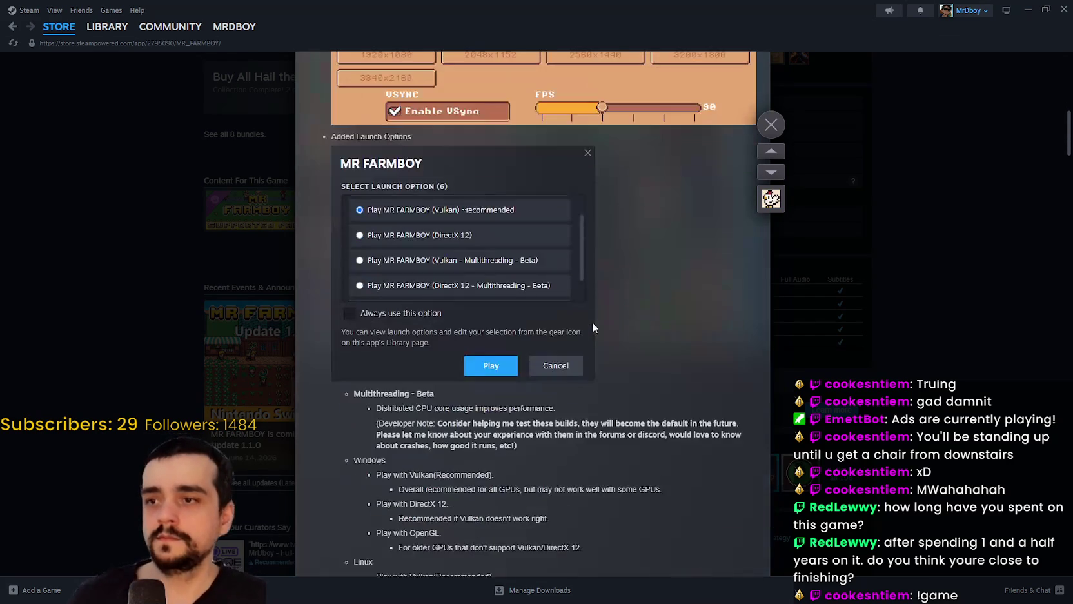
scroll(592, 323, "up", 3)
scroll(593, 319, "down", 5)
left_click(772, 125)
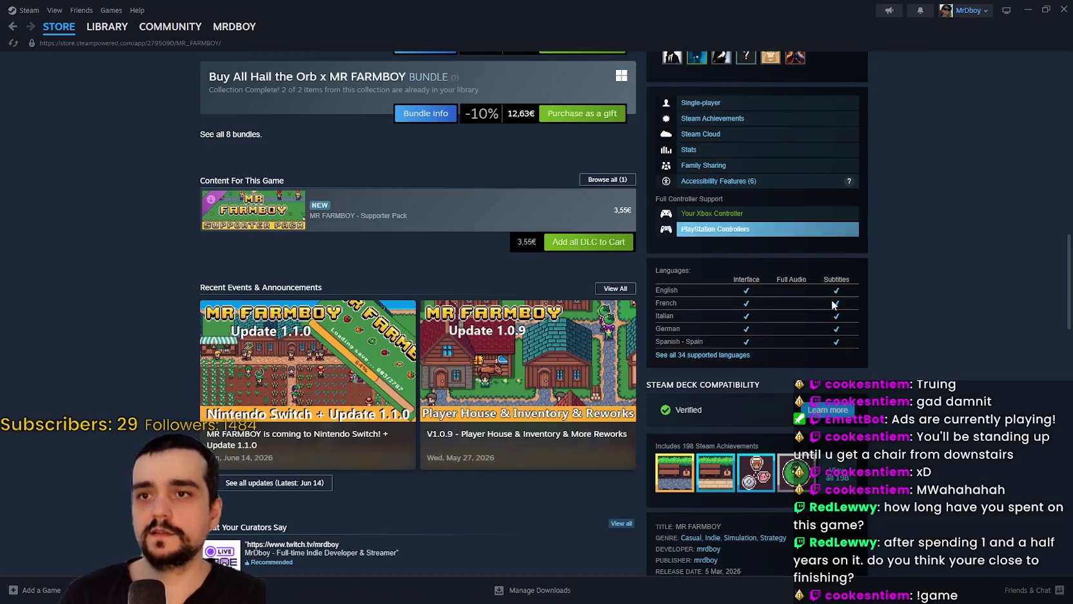
scroll(839, 290, "up", 2)
scroll(874, 342, "up", 2)
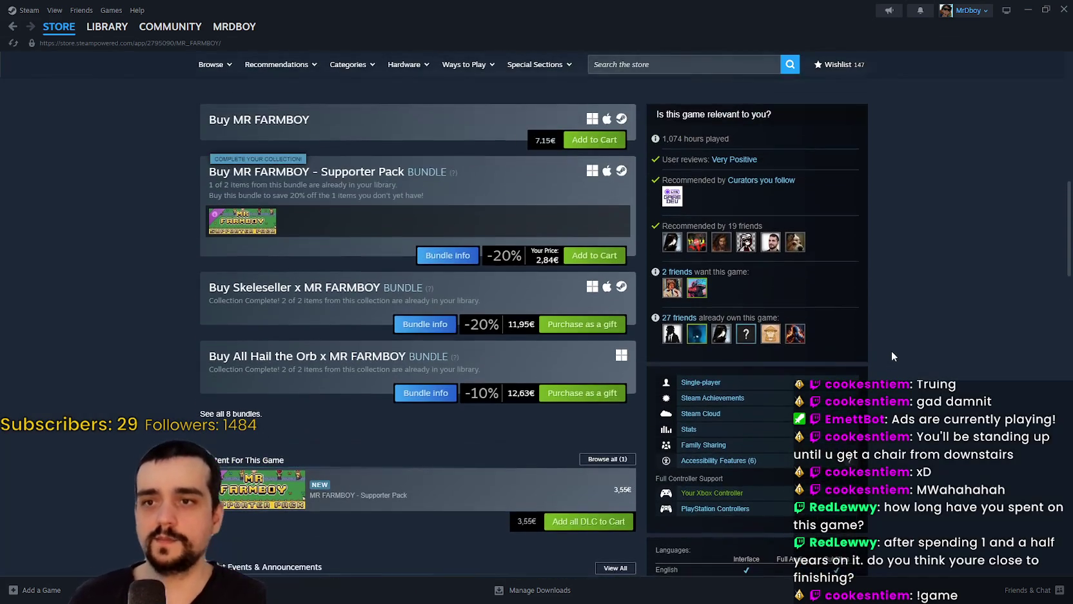
left_click(1030, 9)
- Zoom around the canvas and inspect the Line_WarehouseAdv1 connector next to the house star
scroll(785, 287, "down", 2)
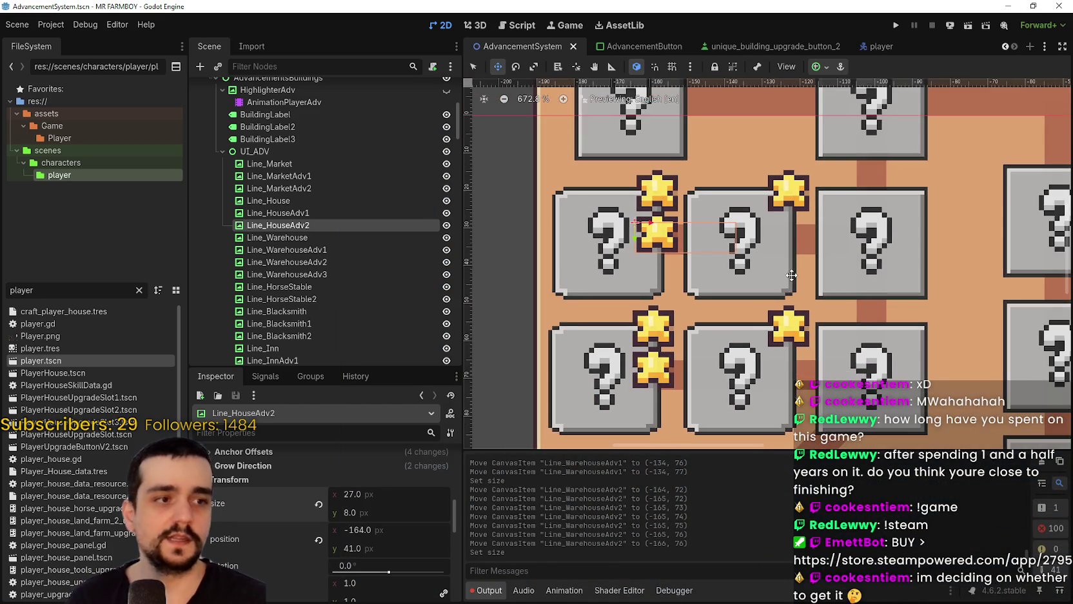
scroll(790, 266, "down", 2)
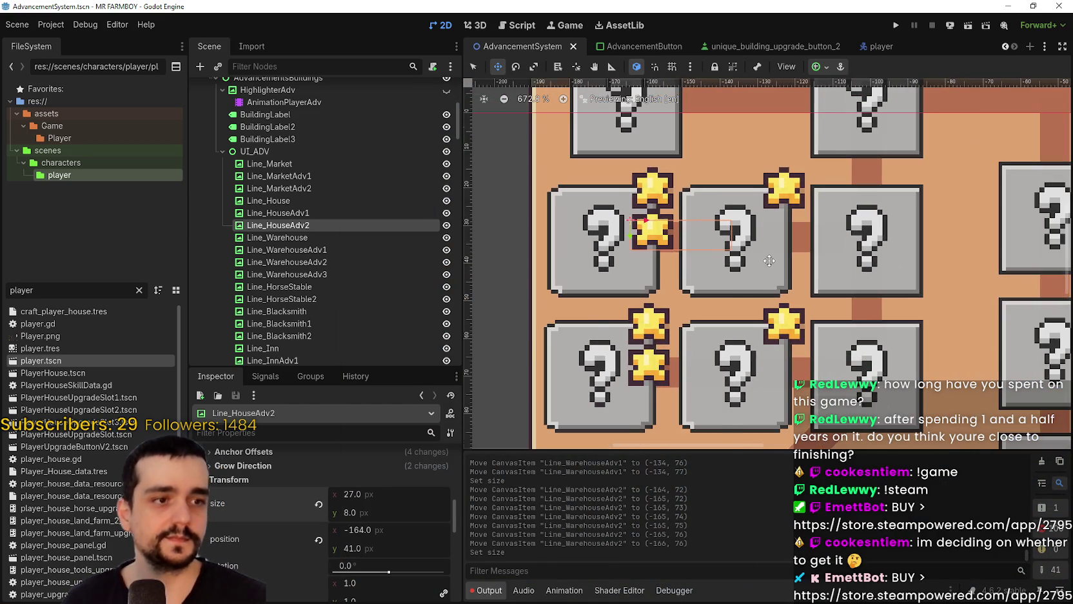
scroll(769, 261, "up", 4)
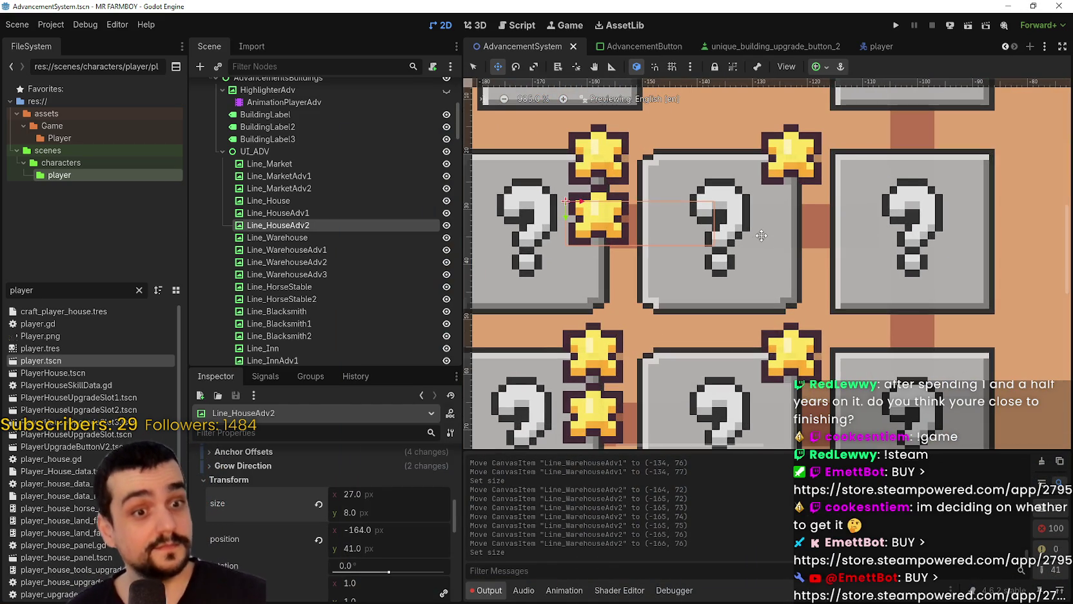
scroll(763, 234, "down", 10)
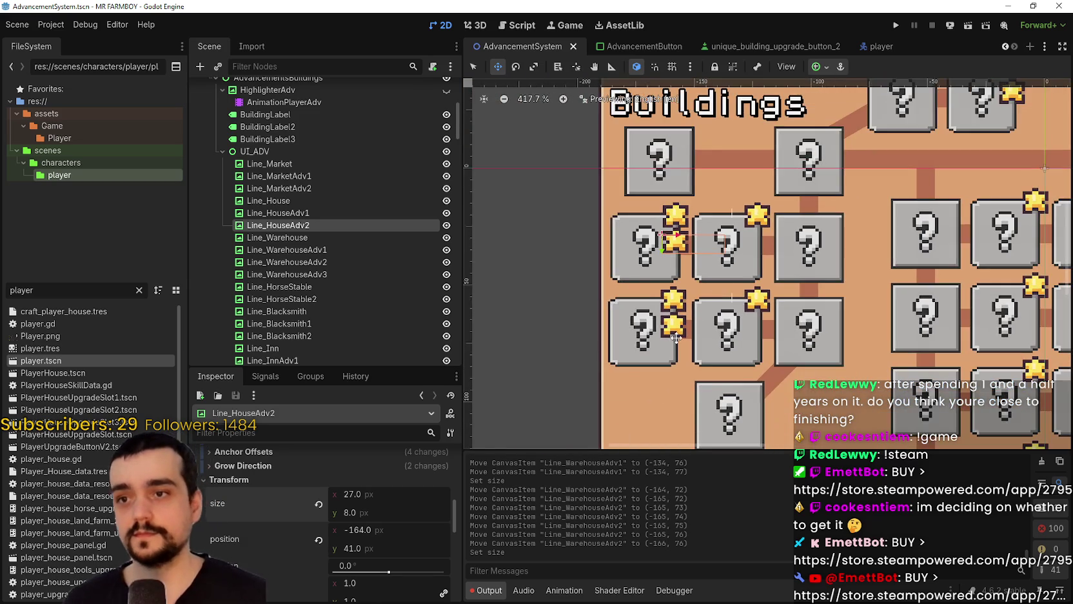
scroll(662, 281, "up", 4)
scroll(712, 330, "up", 1)
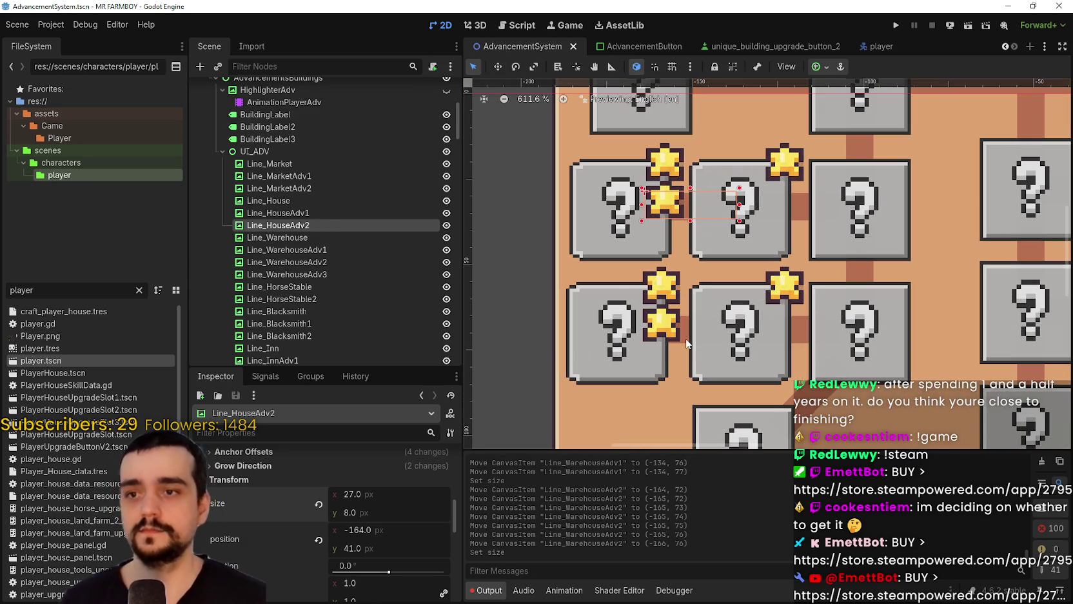
left_click(686, 343)
left_click(793, 338)
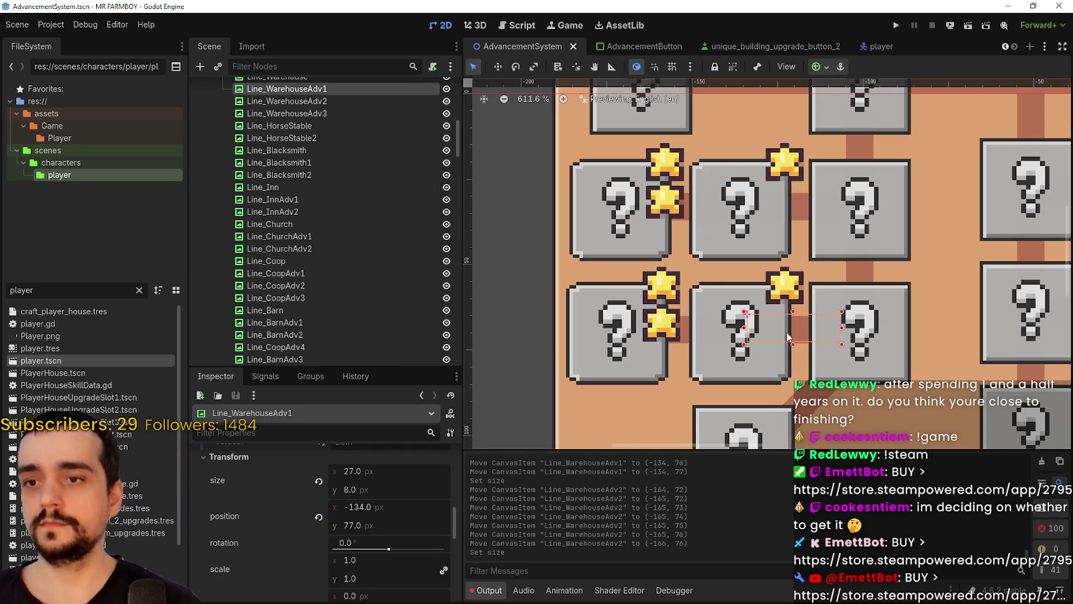
scroll(717, 294, "down", 4)
scroll(697, 267, "up", 3)
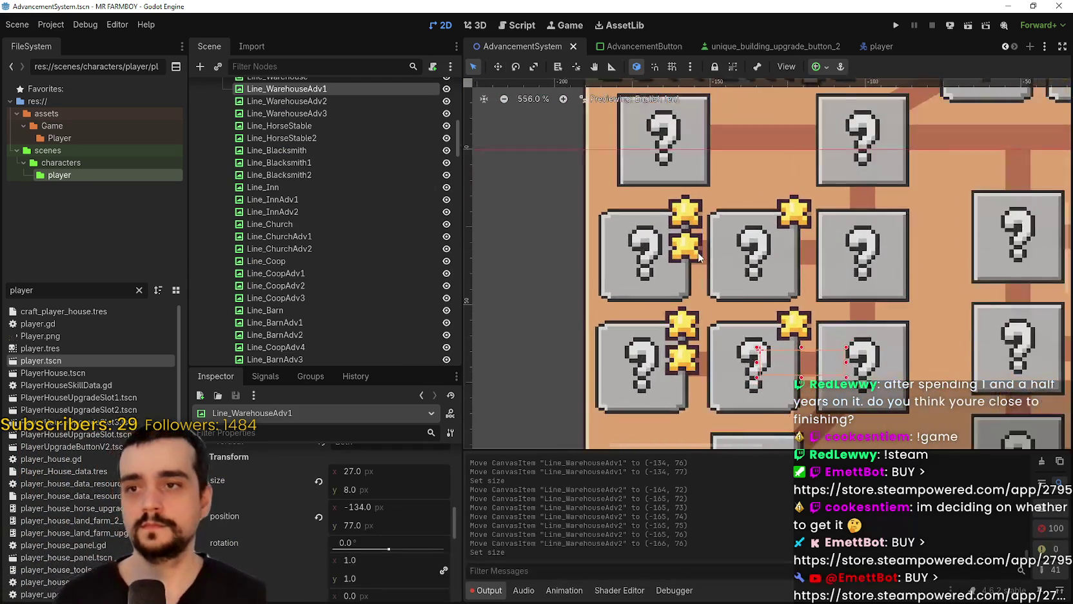
scroll(704, 277, "down", 1)
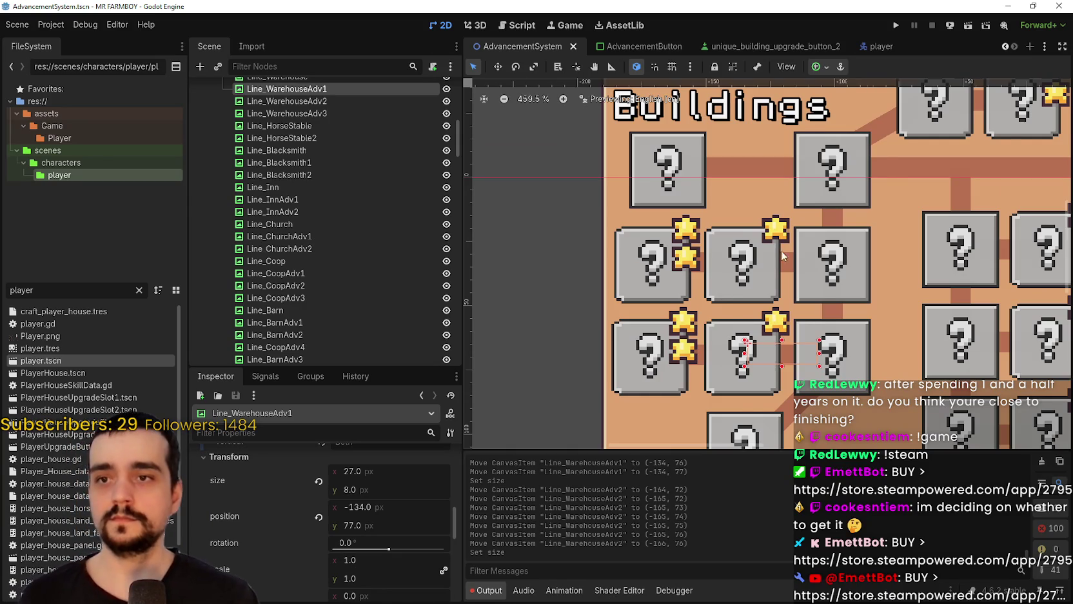
scroll(774, 271, "down", 3)
scroll(807, 258, "up", 2)
- Check HouseAdvButton and WarehouseAdvButton alignment against the connectors, then clear the selection
left_click(830, 251)
scroll(830, 251, "up", 3)
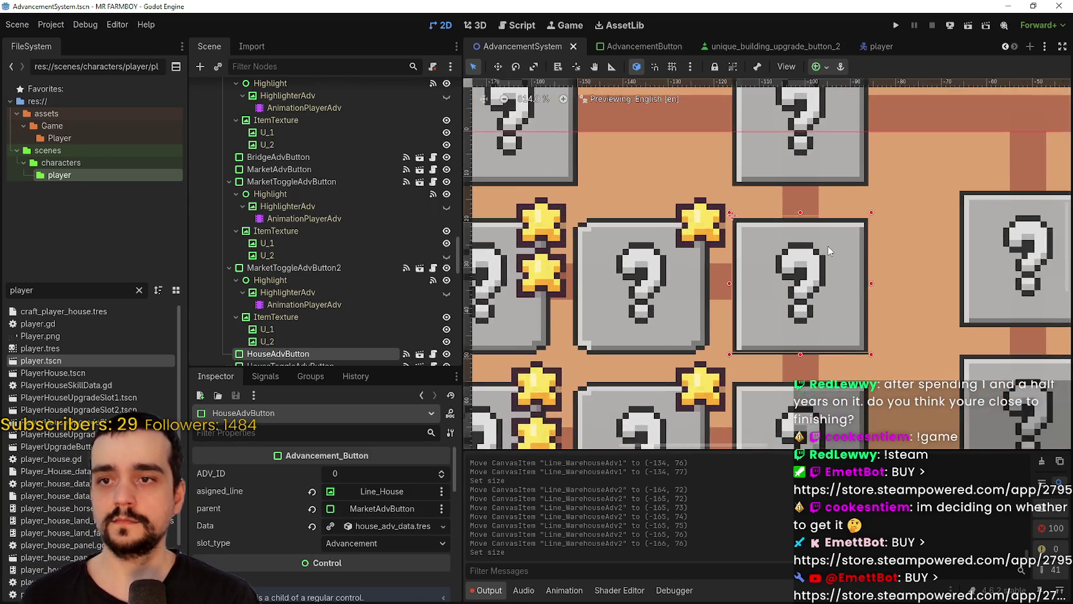
left_click(825, 375)
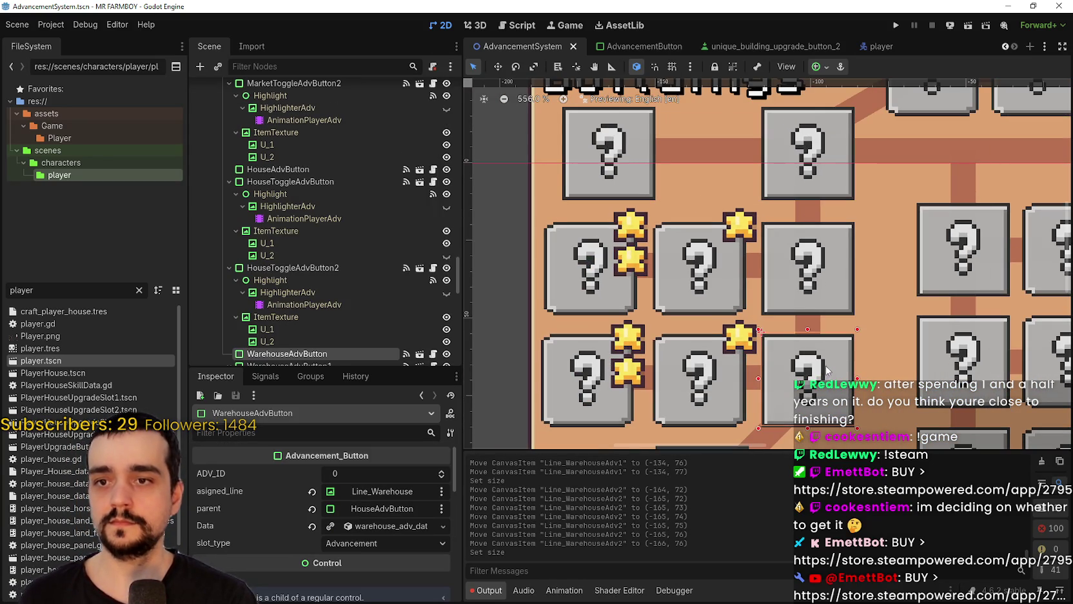
scroll(819, 261, "down", 1)
scroll(736, 284, "up", 2)
scroll(734, 274, "down", 5)
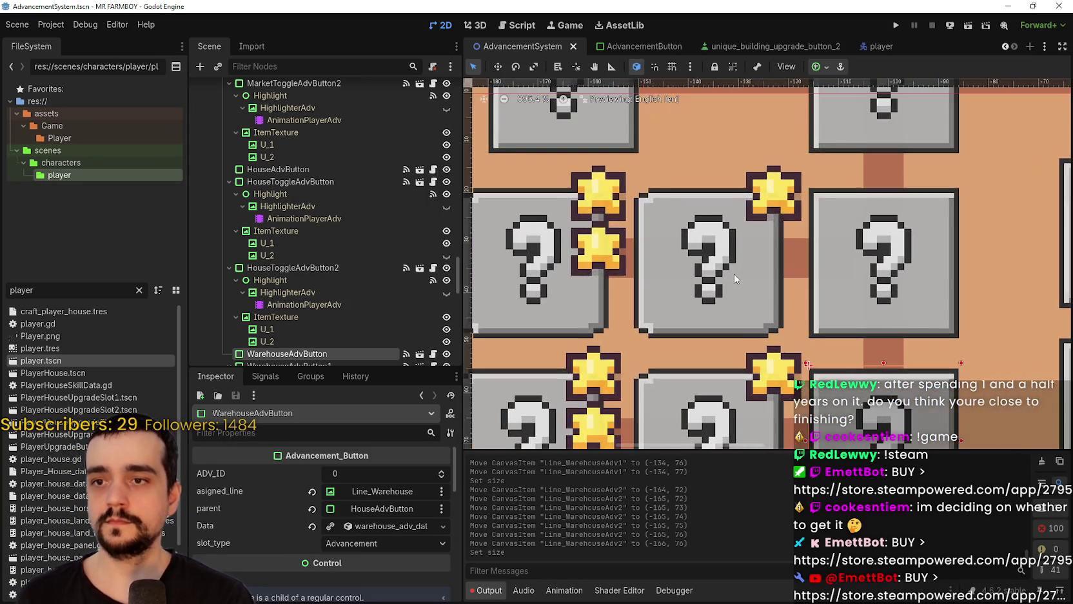
mouse_move(530, 338)
left_mouse_down()
mouse_move(556, 325)
mouse_move(812, 314)
mouse_move(793, 302)
left_mouse_up()
scroll(809, 314, "up", 5)
scroll(797, 301, "down", 6)
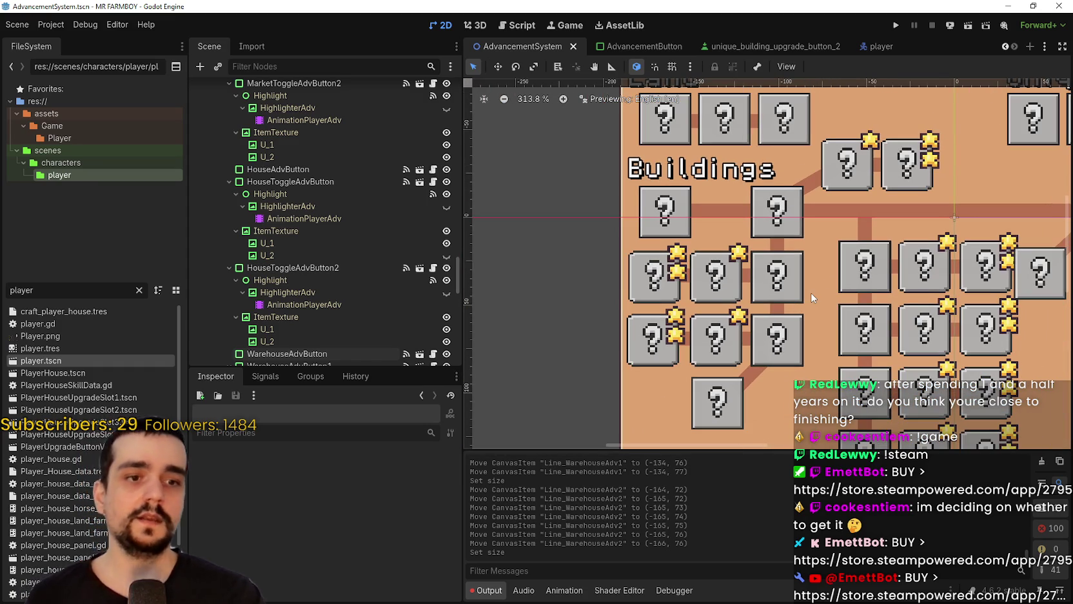
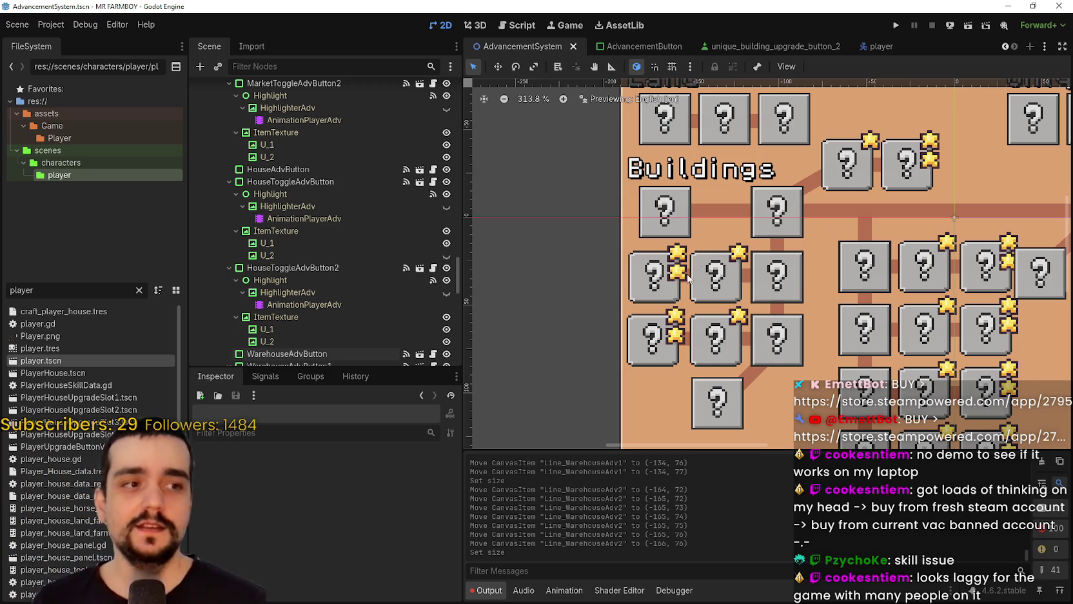
- Open MR FARMBOY from the Steam library to bring up its launch options dialog
scroll(819, 190, "down", 2)
scroll(819, 190, "down", 5)
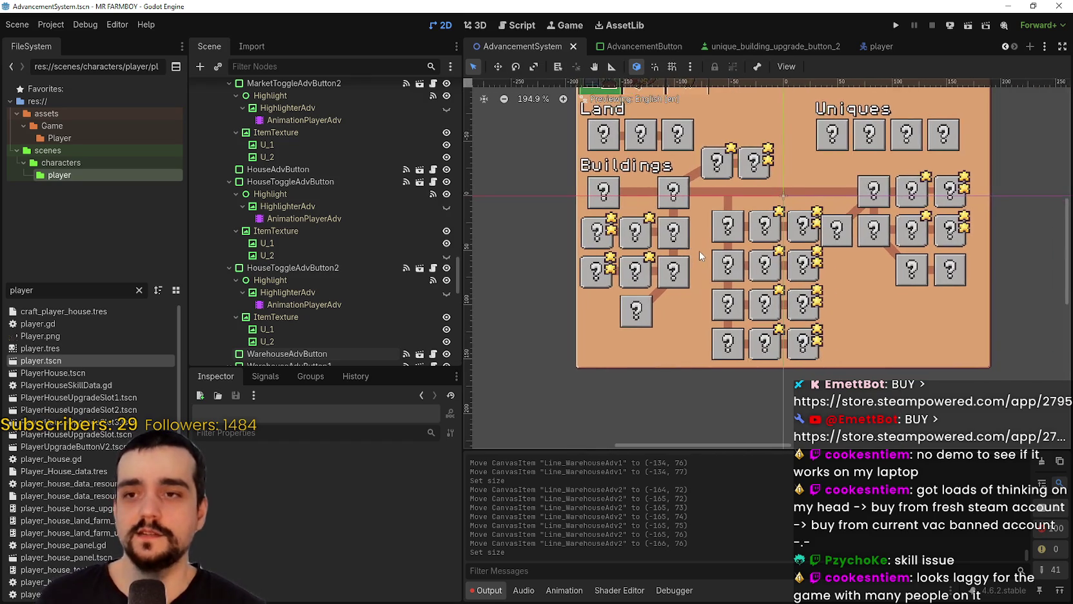
scroll(709, 291, "down", 3)
scroll(759, 334, "up", 2)
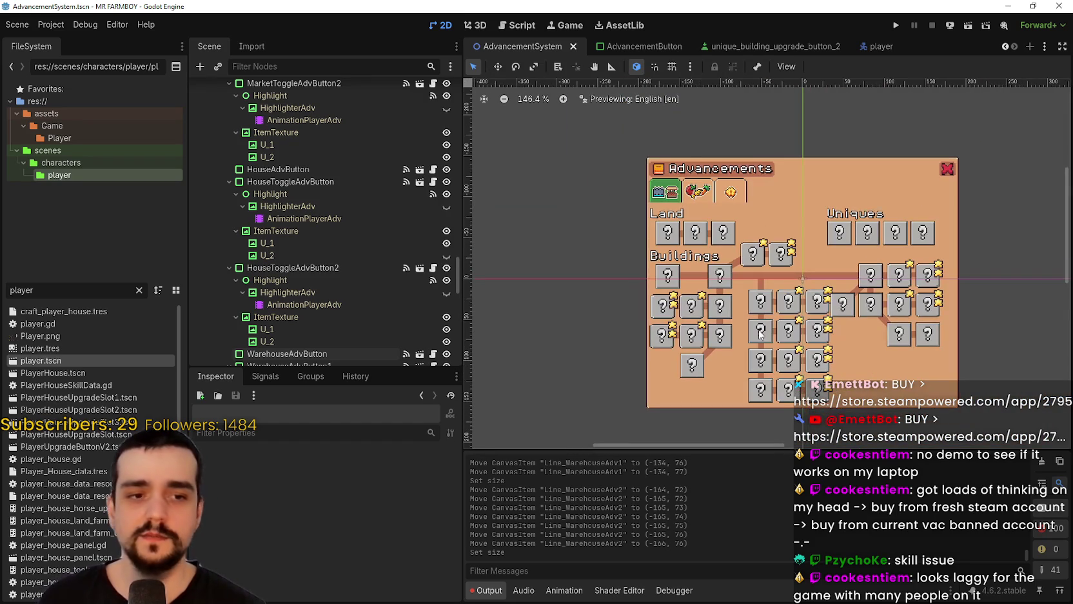
scroll(760, 334, "up", 4)
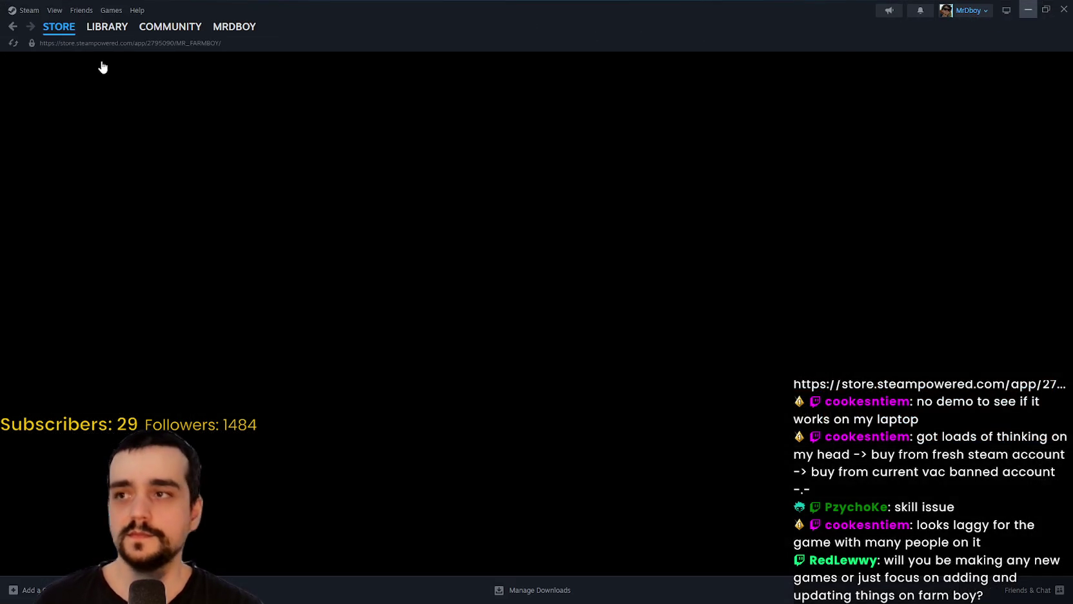
left_click(107, 27)
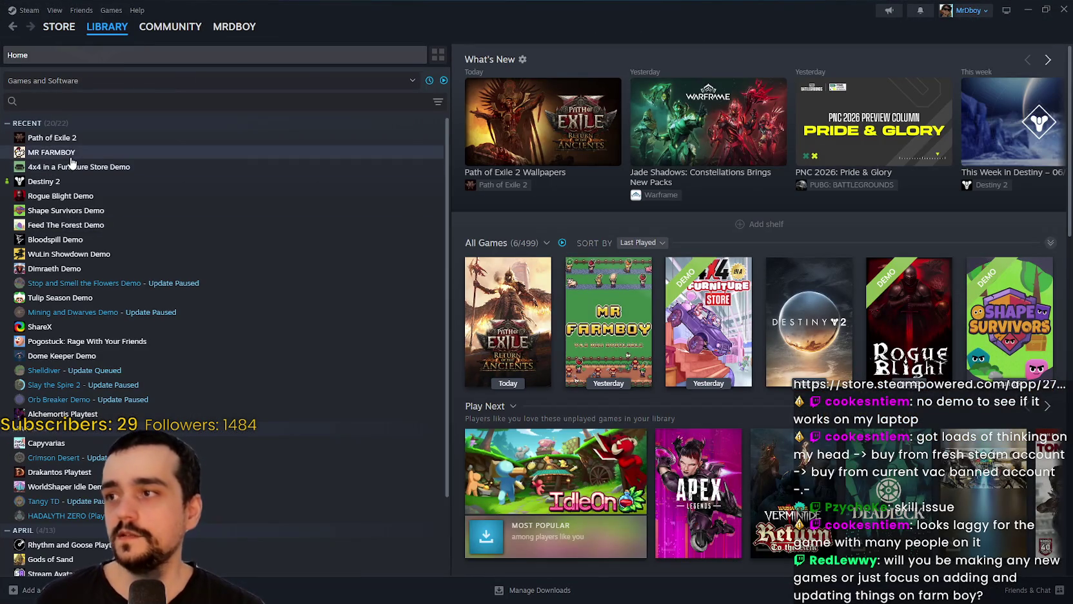
left_click(68, 154)
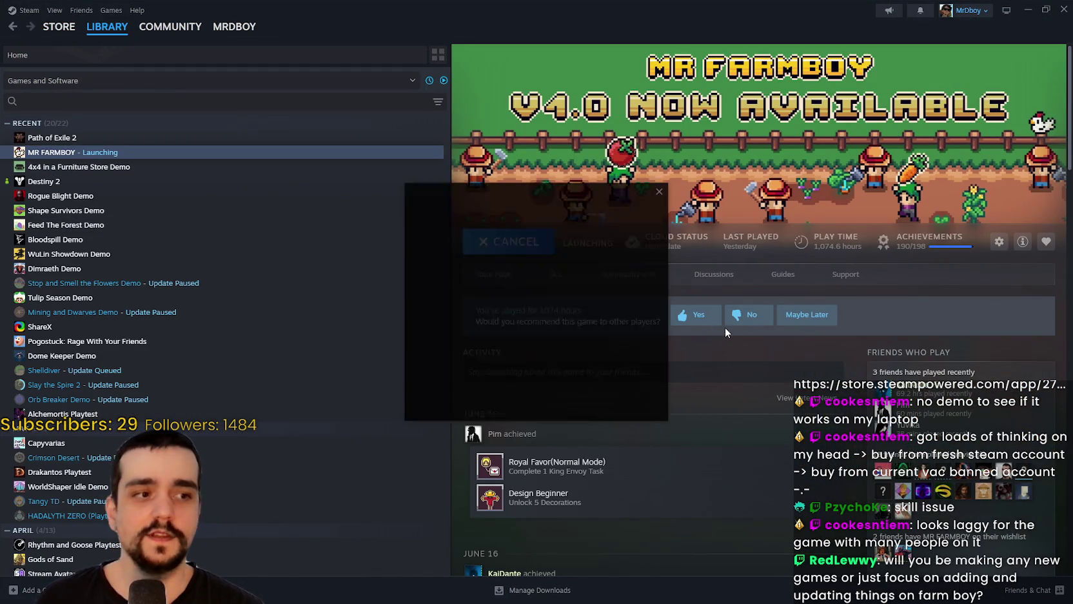
left_click_drag(574, 187, 677, 73)
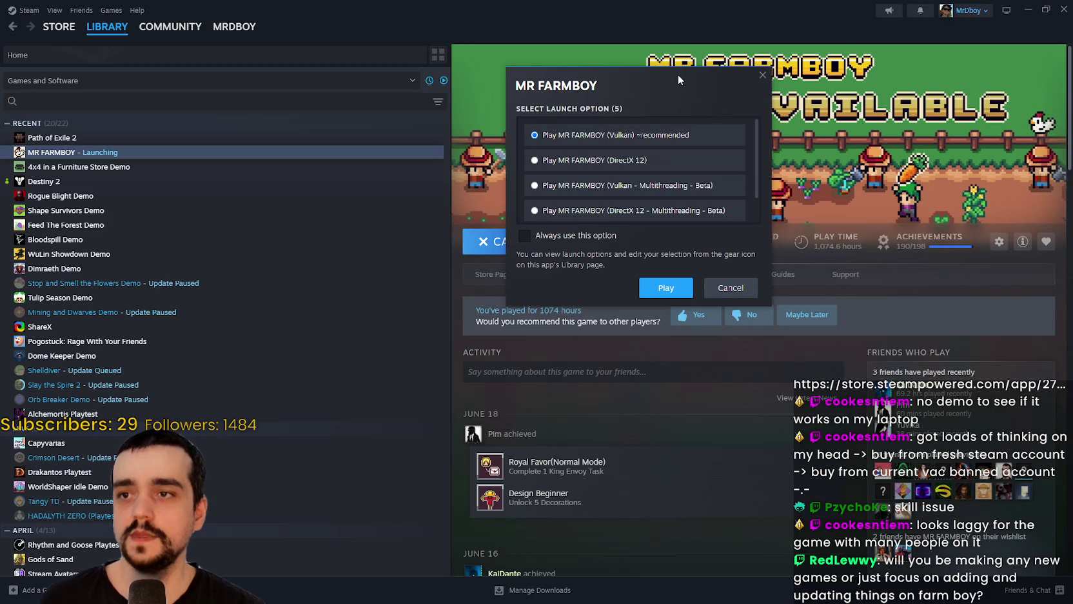
- Try the DirectX 12, Vulkan Multithreading Beta and OpenGL launch options, then cancel the launch
left_click(734, 163)
scroll(759, 155, "down", 1)
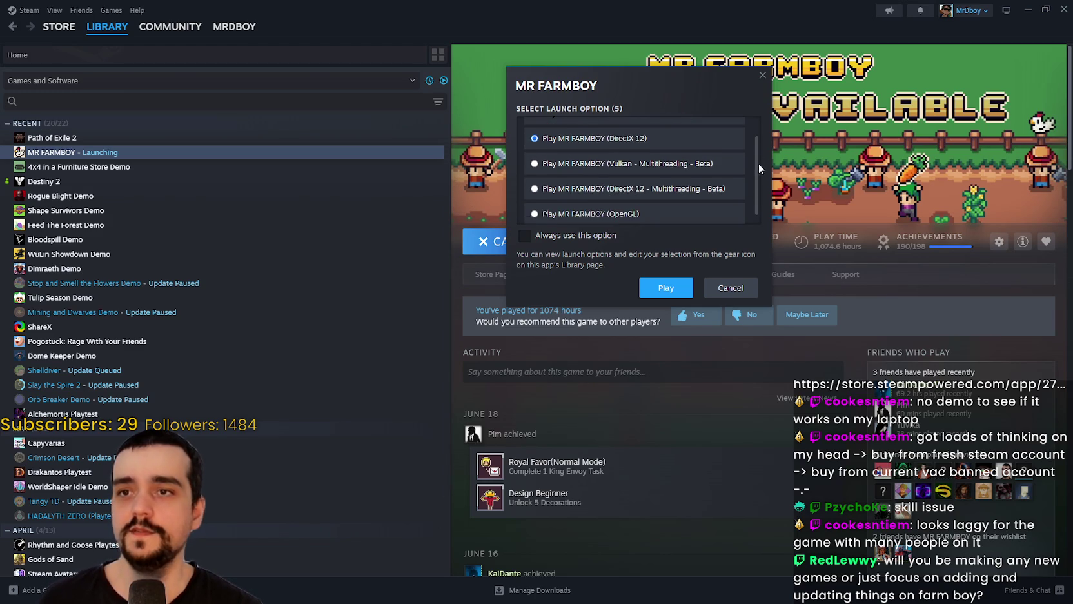
left_click(652, 161)
scroll(641, 148, "up", 1)
scroll(641, 165, "down", 1)
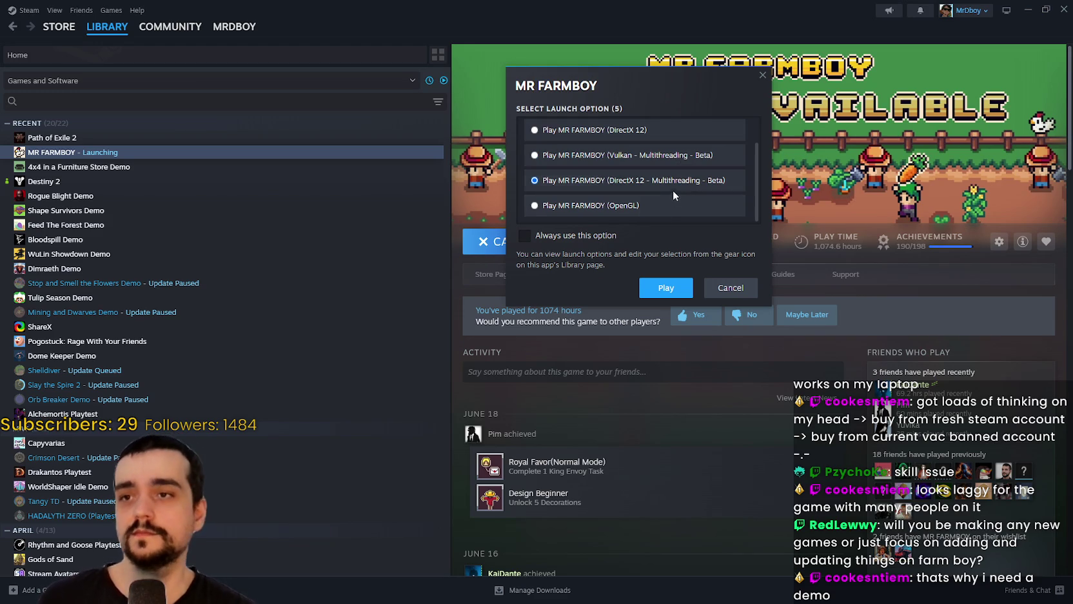
left_click(682, 209)
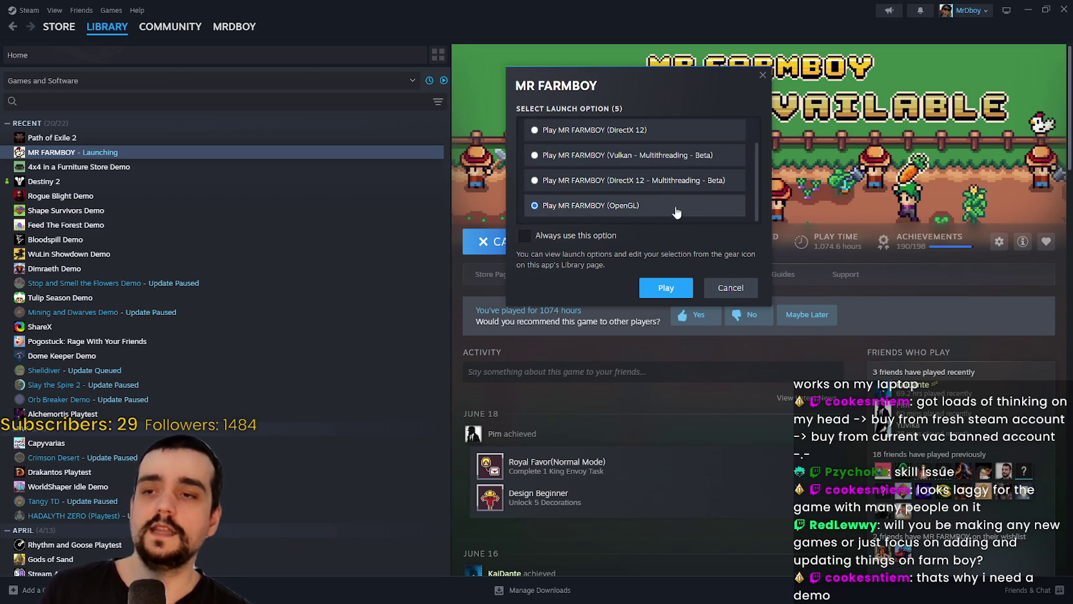
scroll(664, 161, "up", 1)
scroll(658, 132, "down", 1)
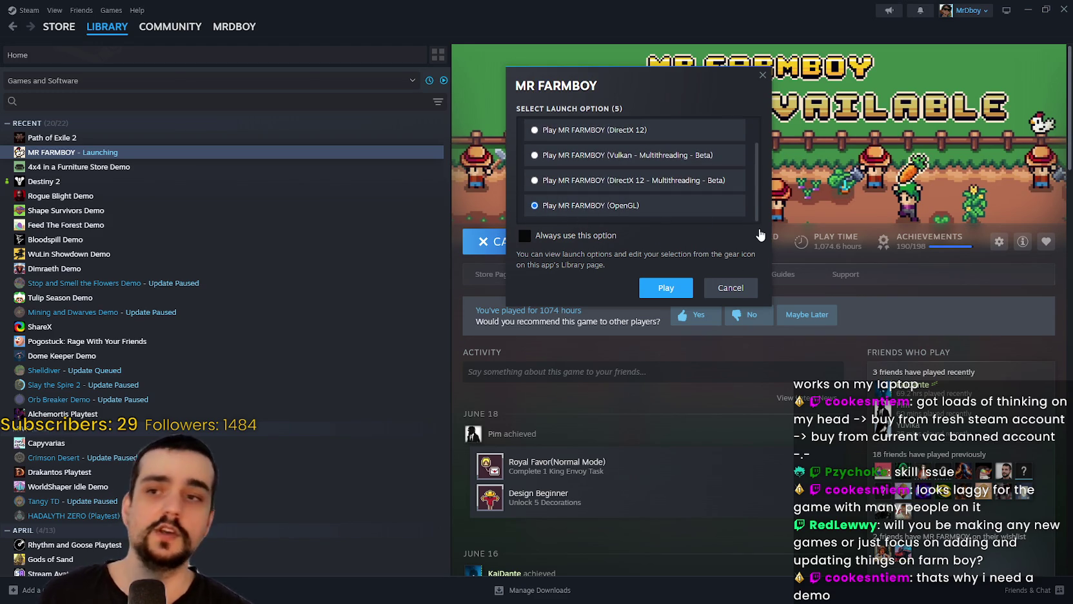
left_click(742, 290)
left_click(1028, 9)
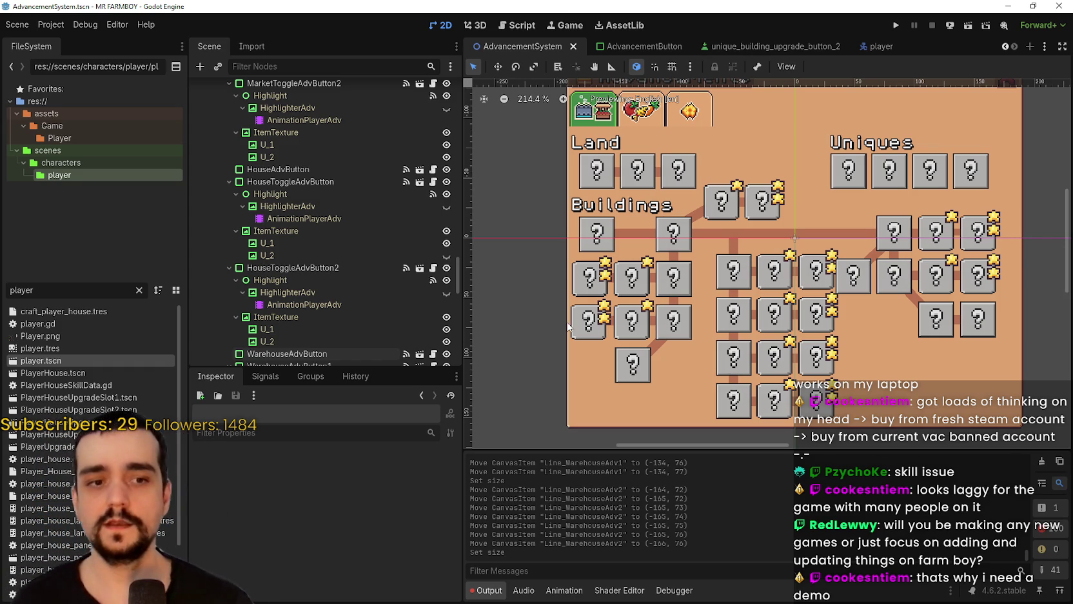
- Select the fence advancement tile, then load the Harvest Mage project
scroll(857, 341, "up", 1)
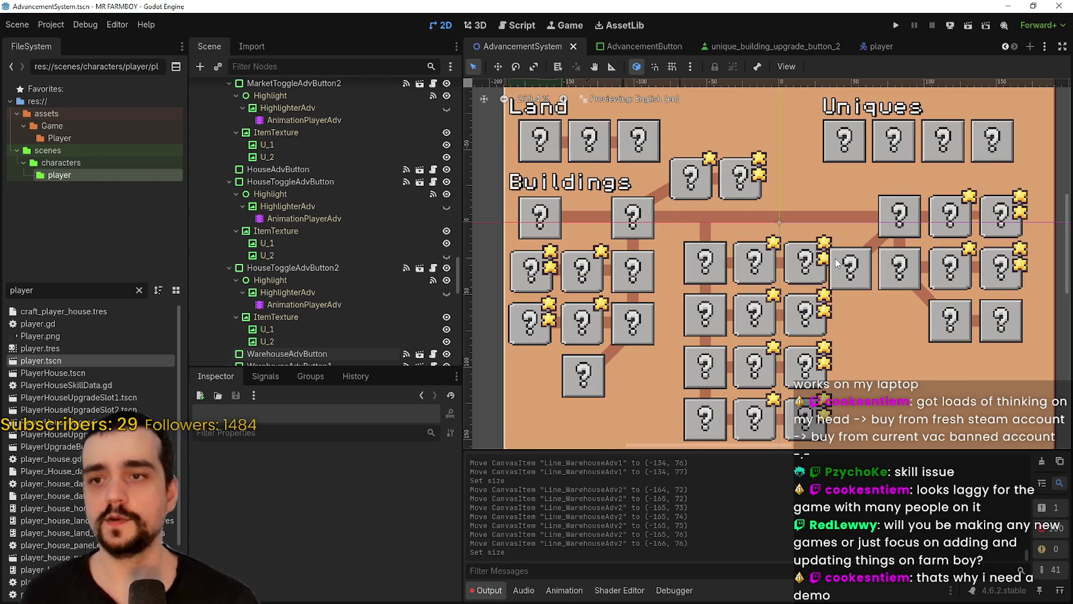
left_click(845, 263)
scroll(850, 267, "up", 1)
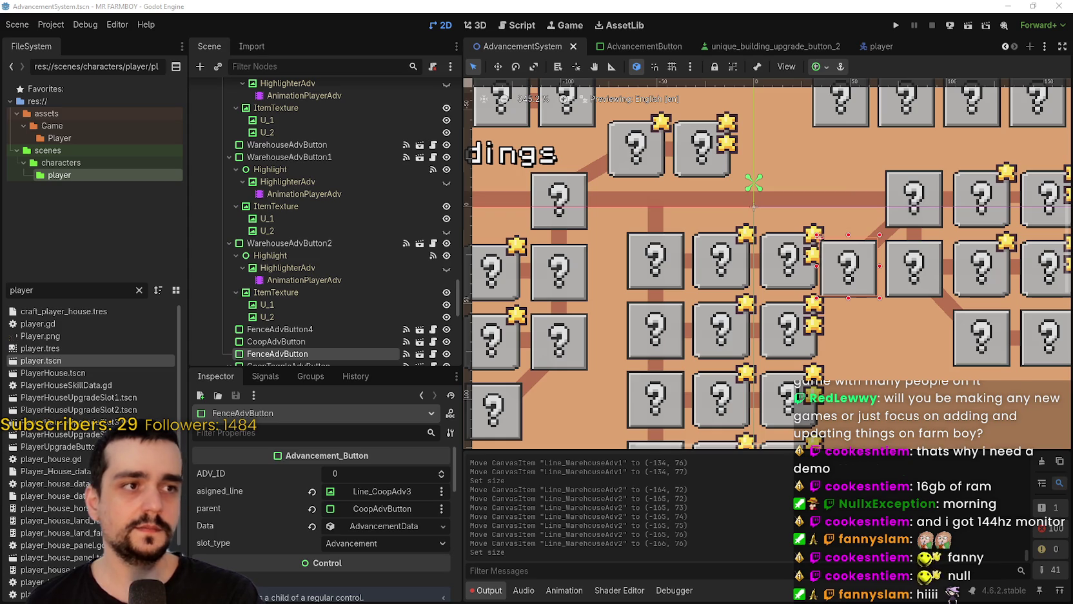
key("F5")
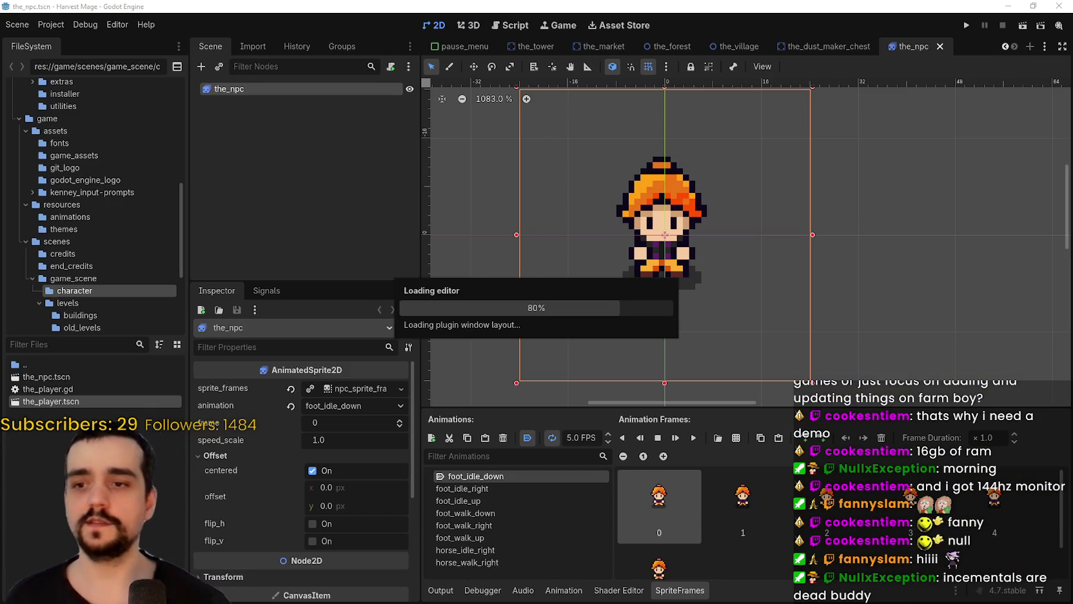
- Check the Debug menu, run Harvest Mage to its title menu, and nudge the game window up-right
left_click(94, 26)
left_click(91, 26)
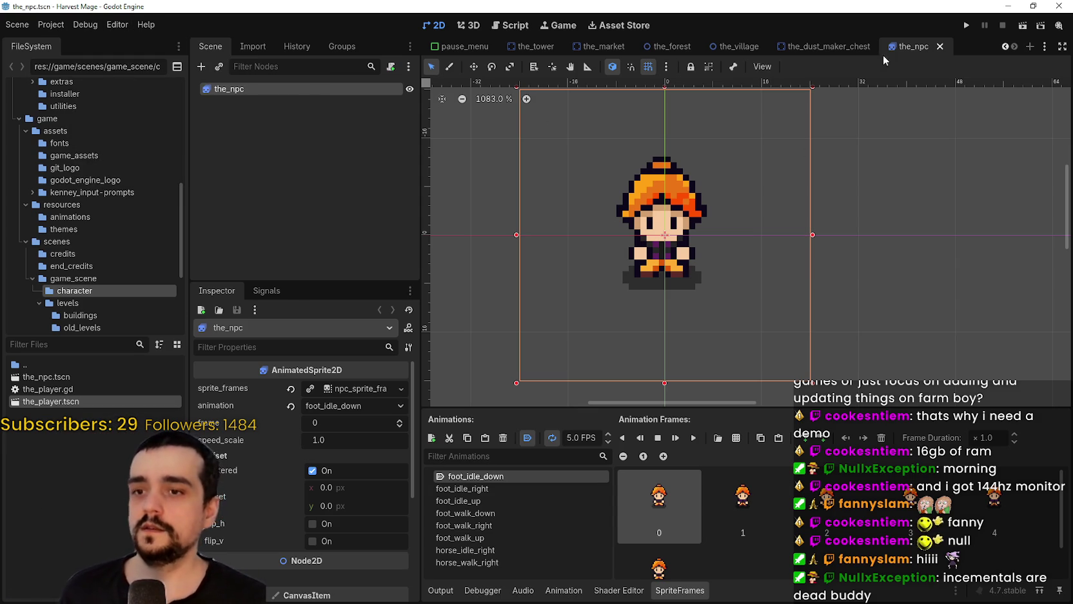
left_click(968, 26)
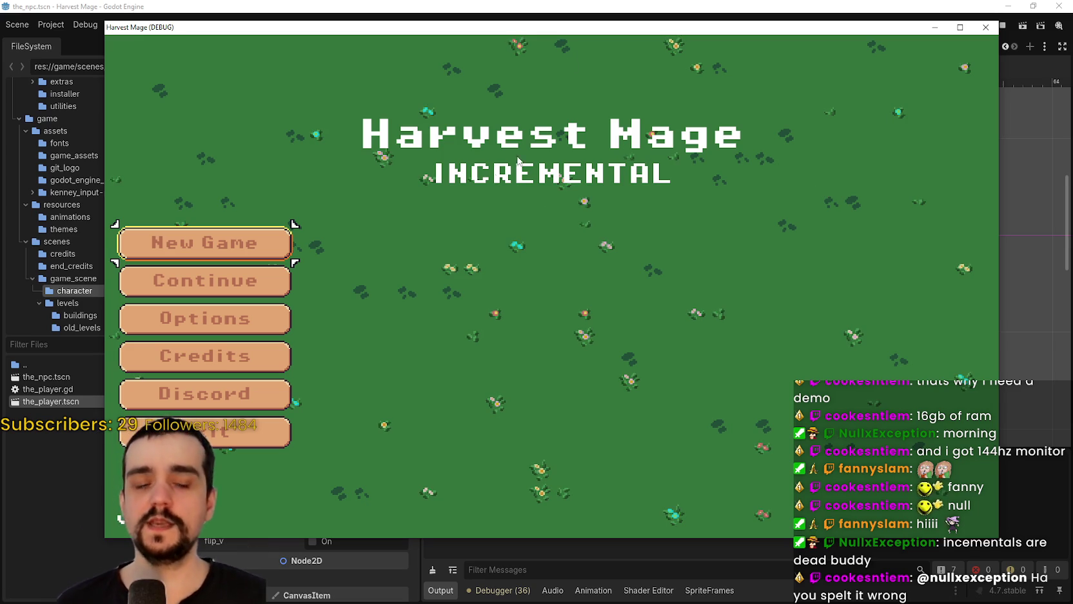
left_click_drag(626, 33, 660, 20)
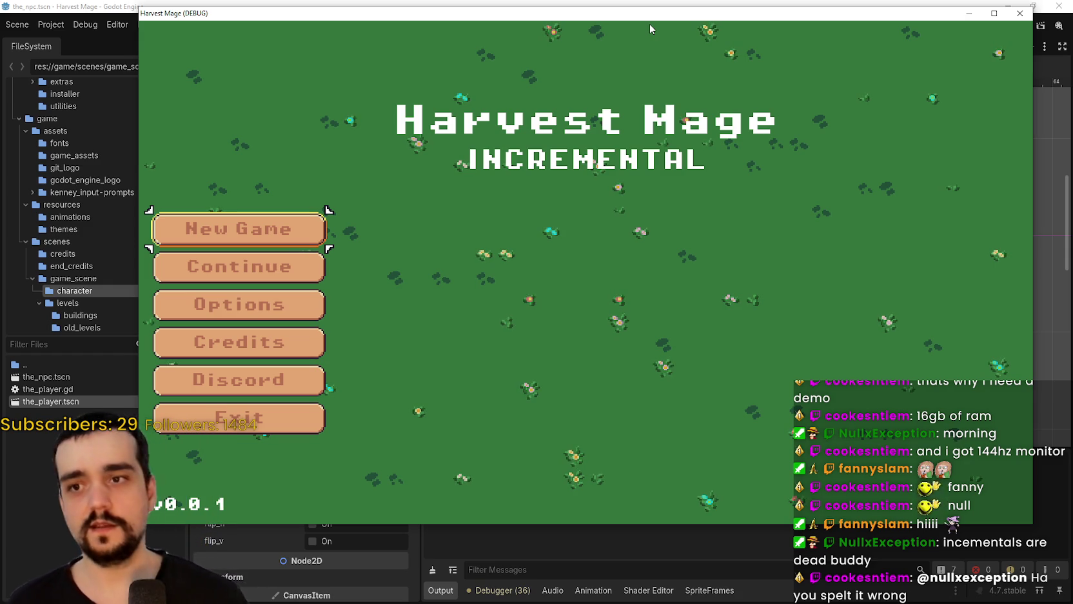
- Start a New Game from the Harvest Mage title menu
left_click(258, 237)
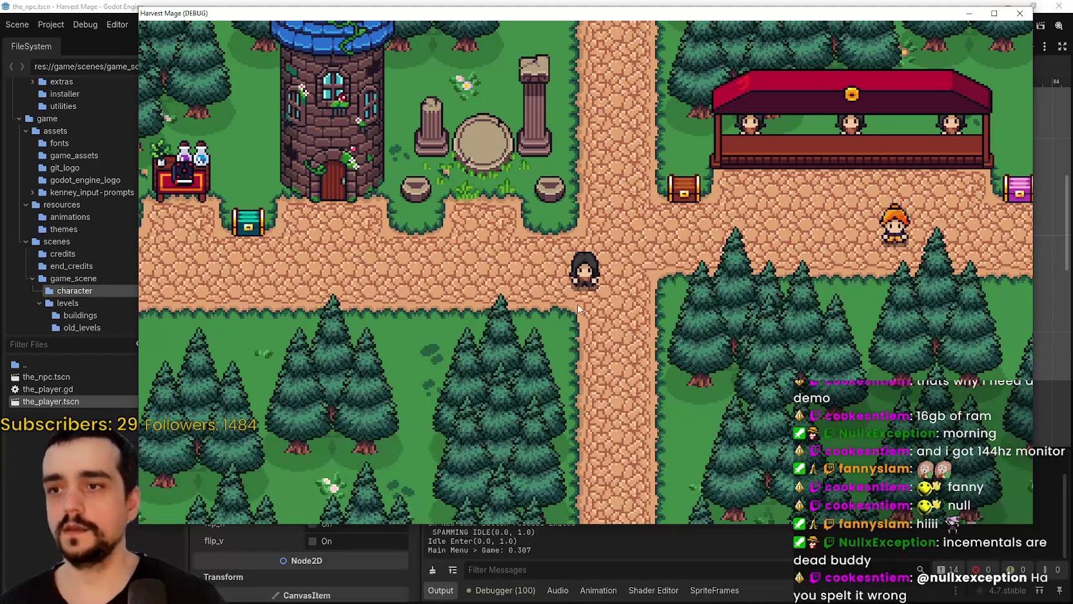
- Walk the mage around the village crossroads and meadow, jumping along the way
key("w")
key("d")
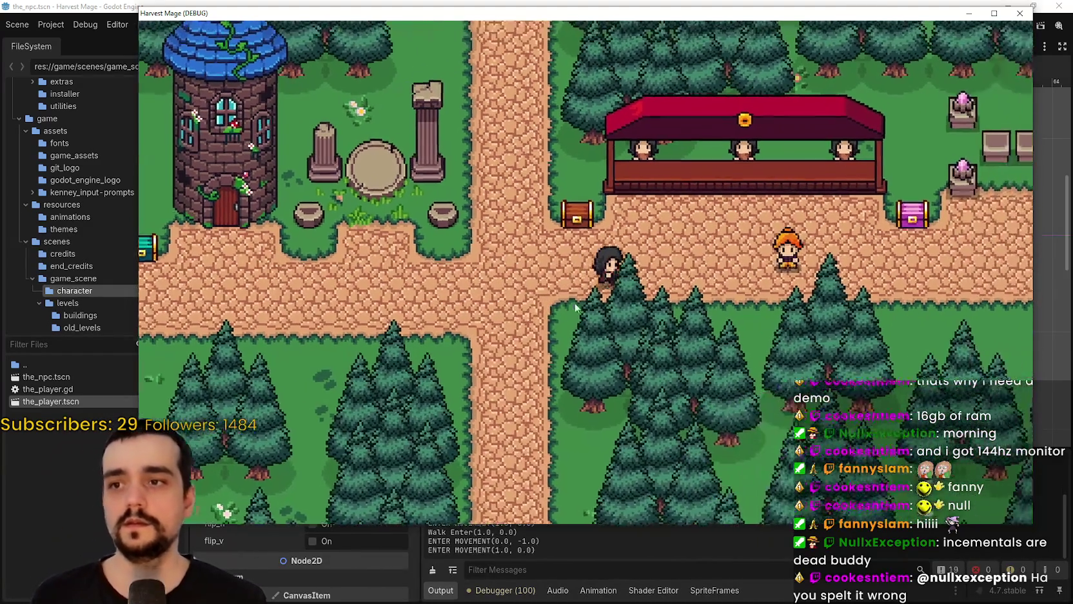
key("d")
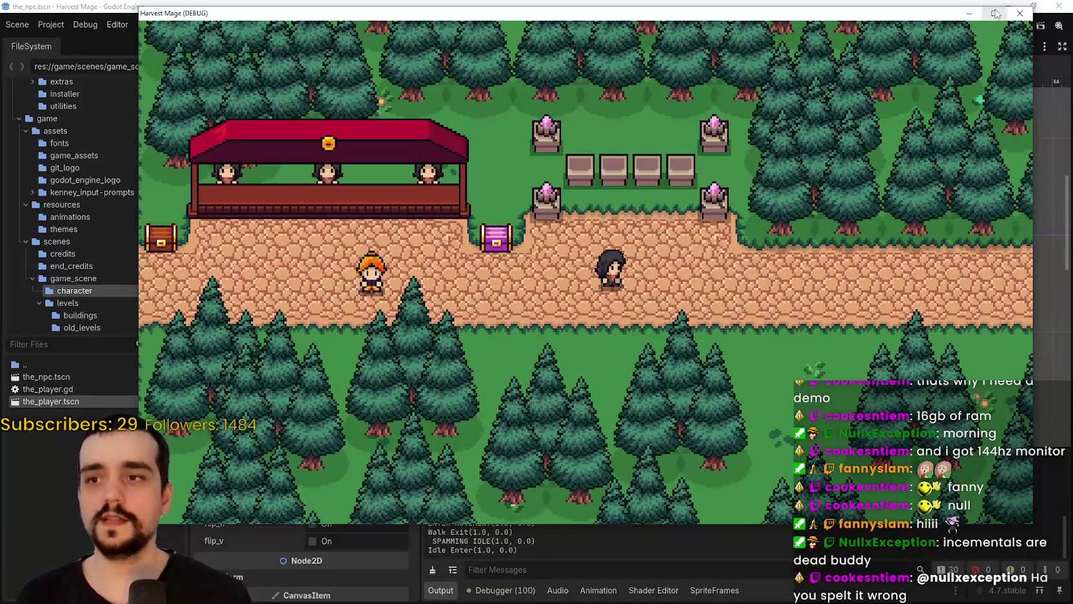
key("d")
key("a")
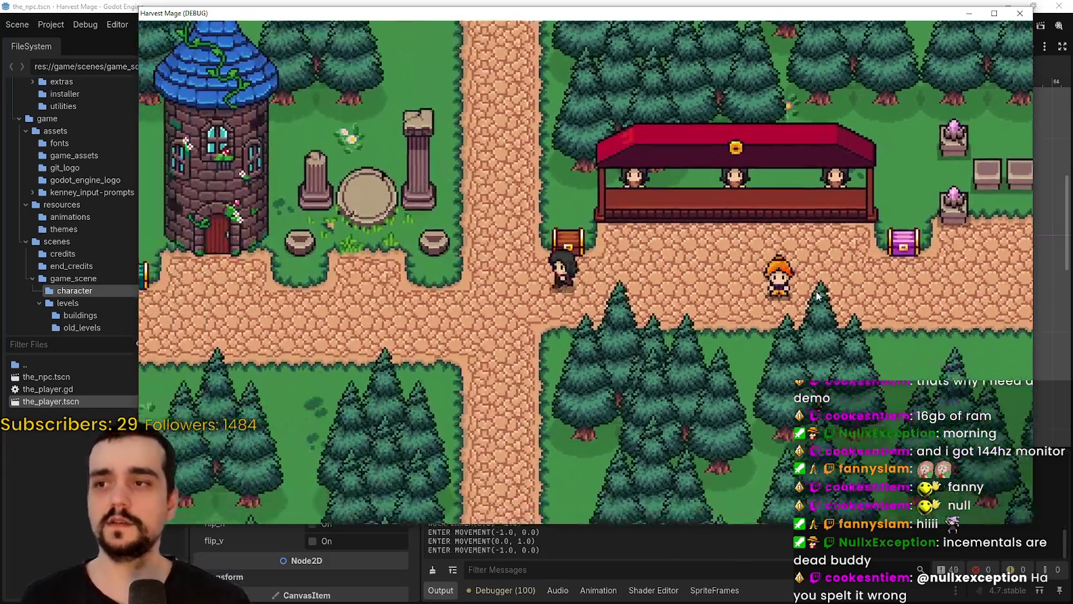
key("s")
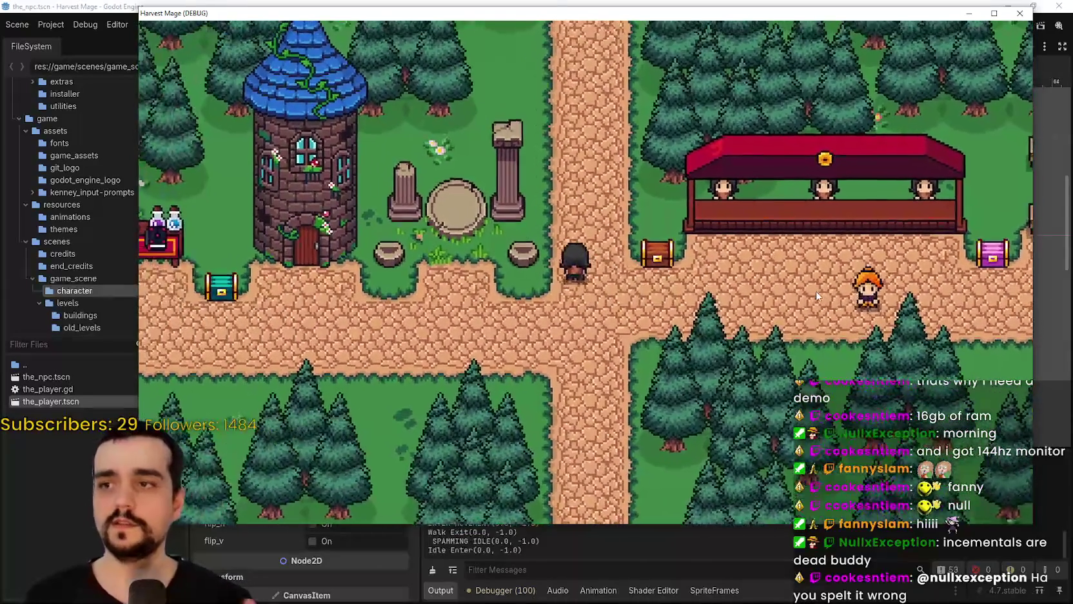
key("space")
key("d")
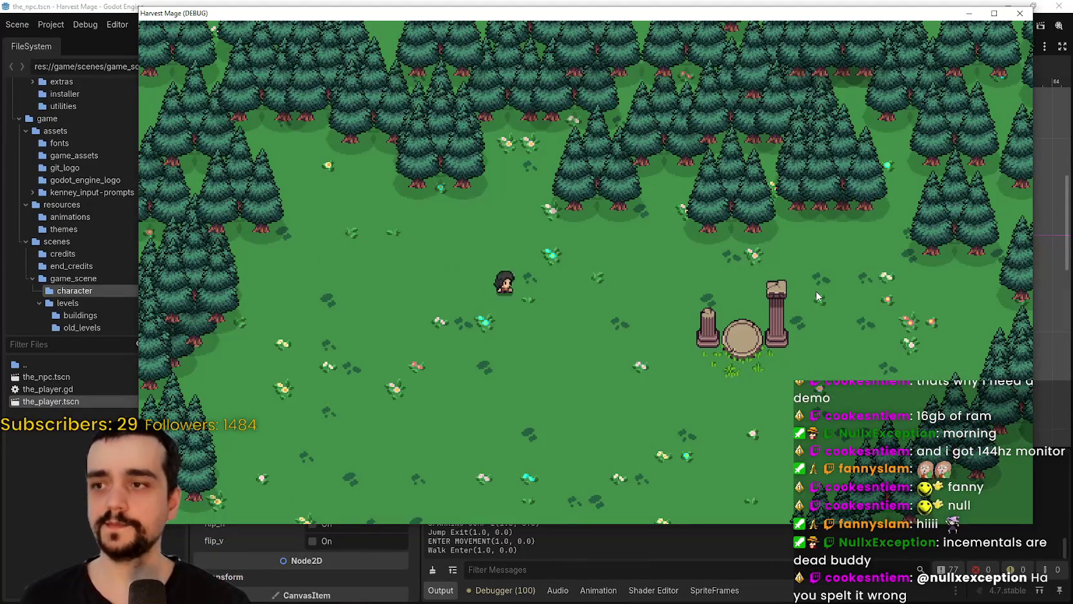
key("s")
key("w")
key("a")
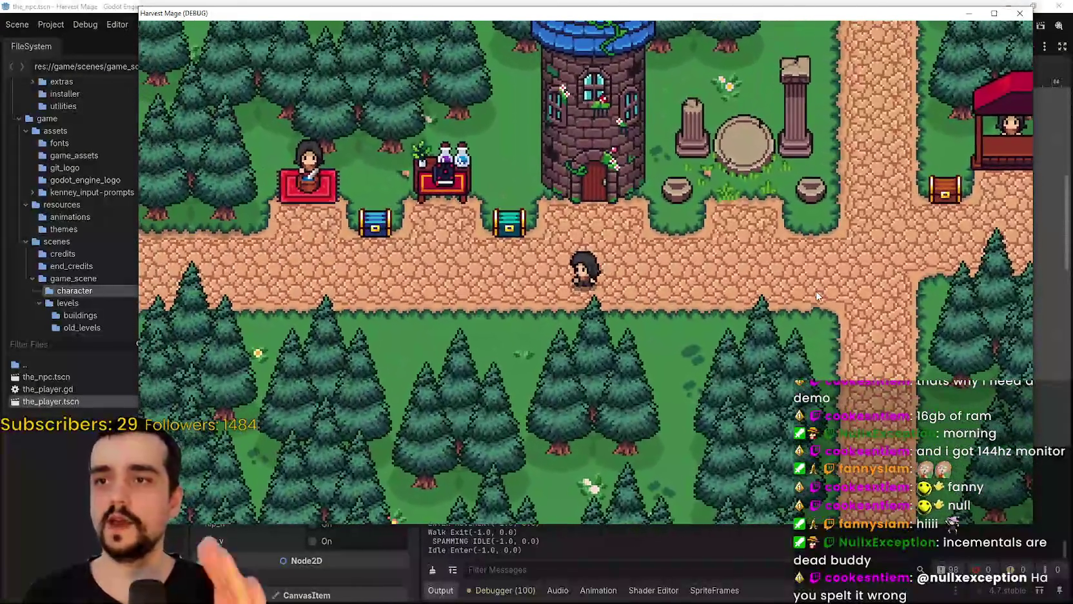
key("d")
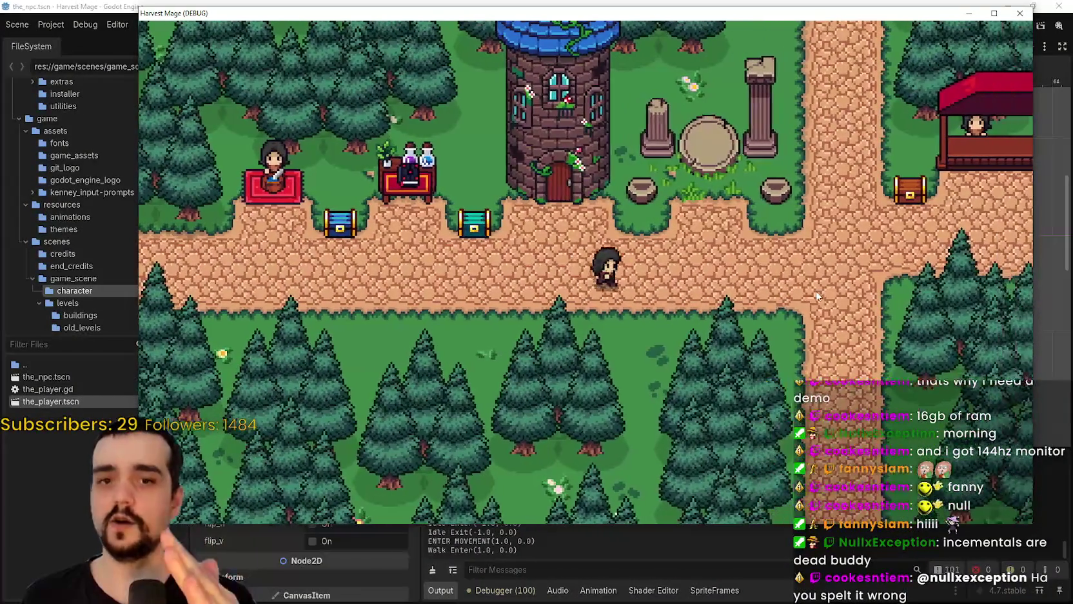
key("a")
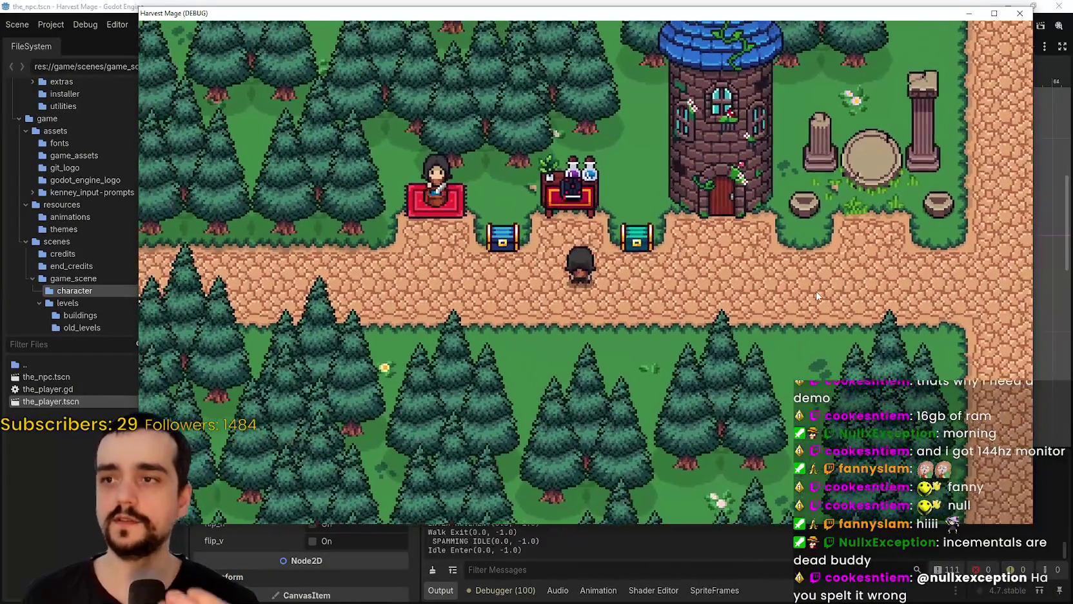
key("w")
key("w")
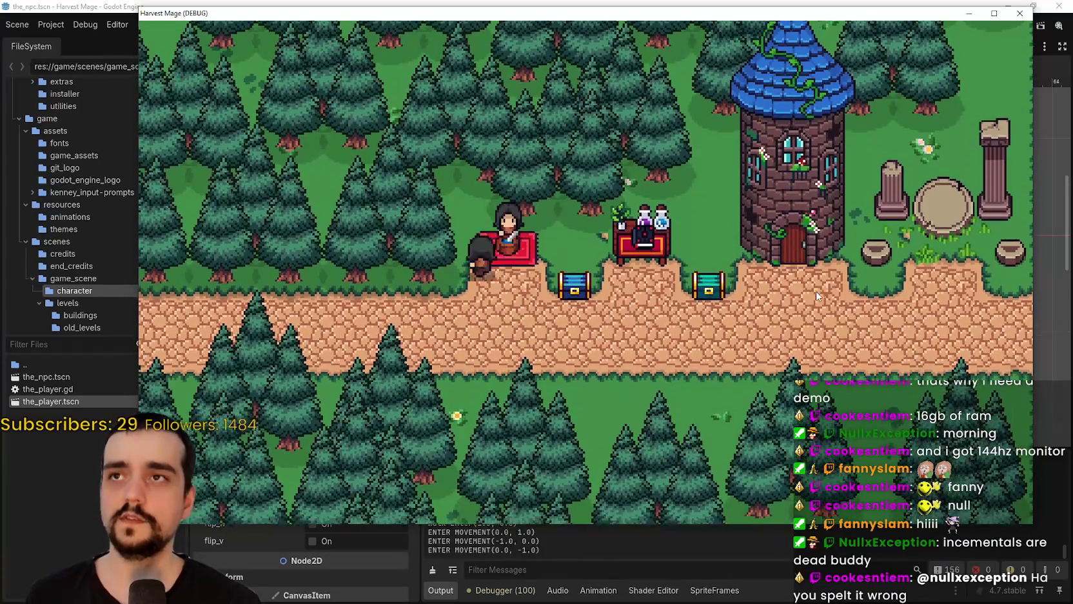
- Walk the mage to the NPC's table and the market stall, then back to the crossroads
key("a")
key("w")
key("a")
key("s")
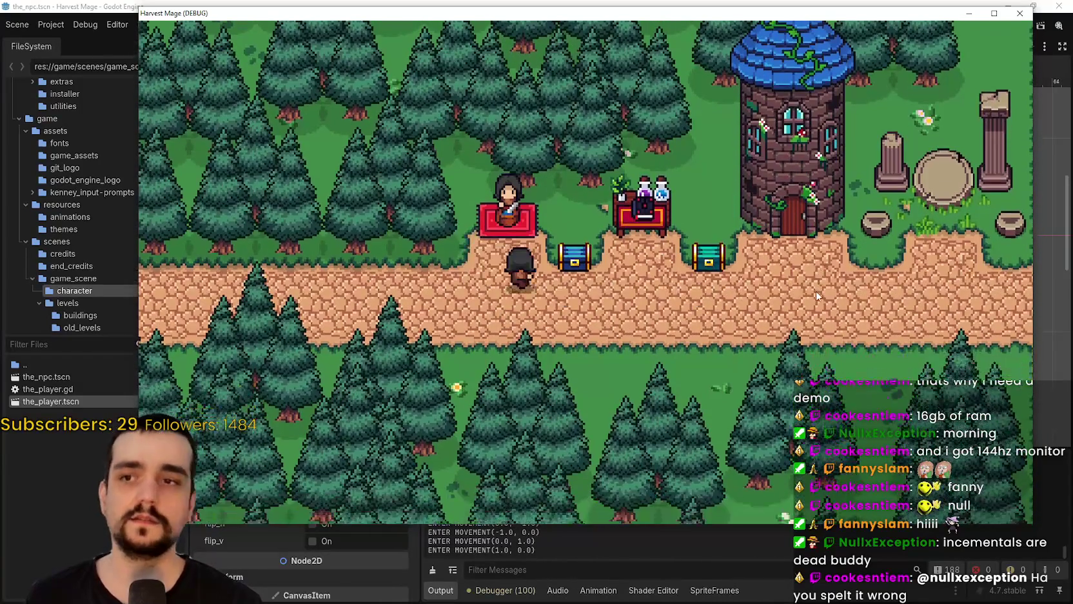
key("d")
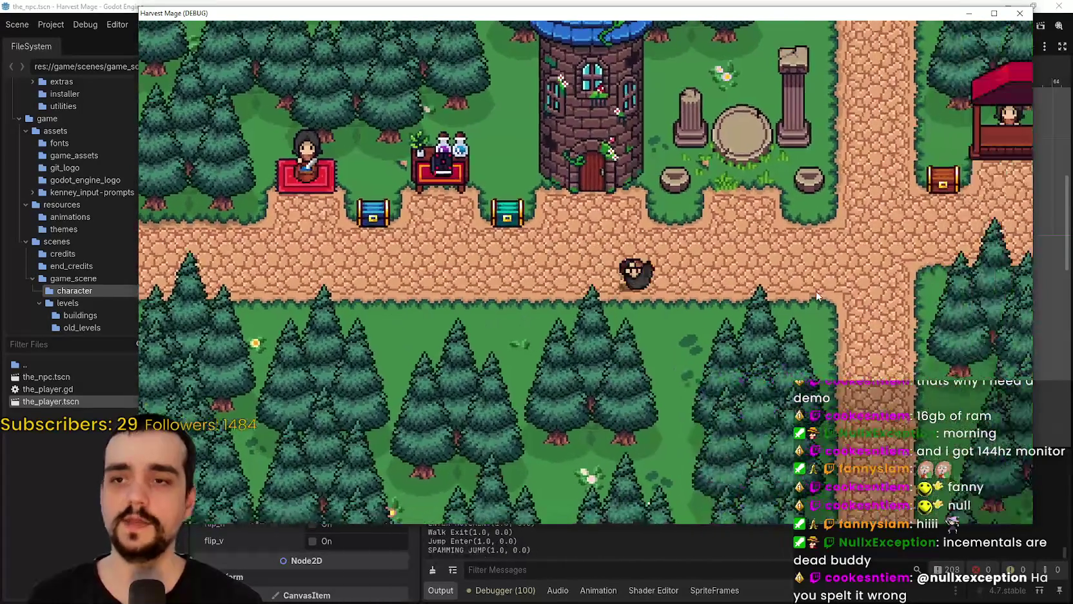
key("space")
key("a")
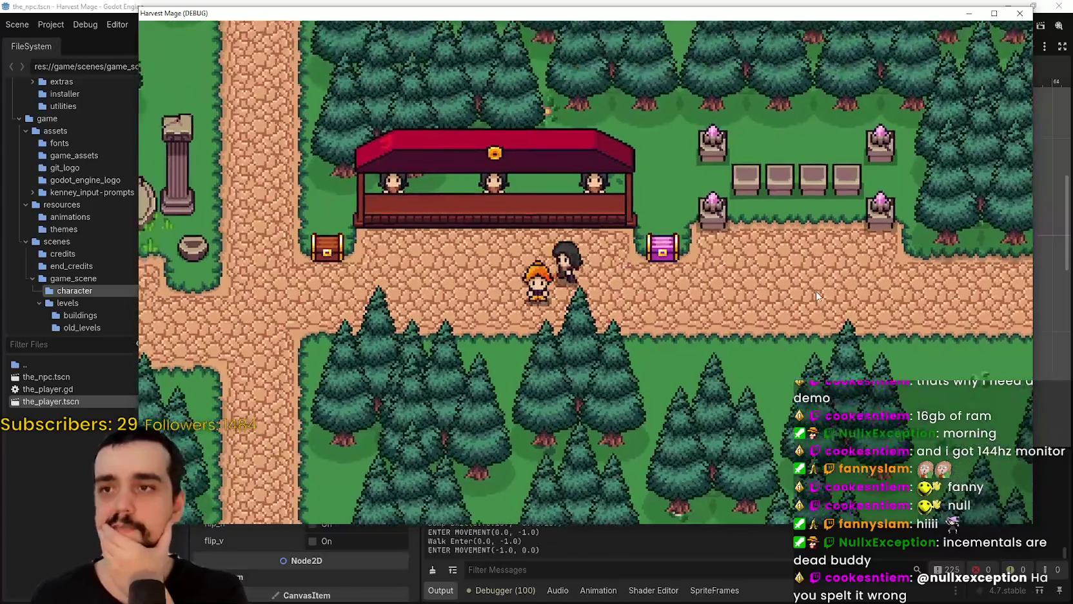
key("w")
key("s")
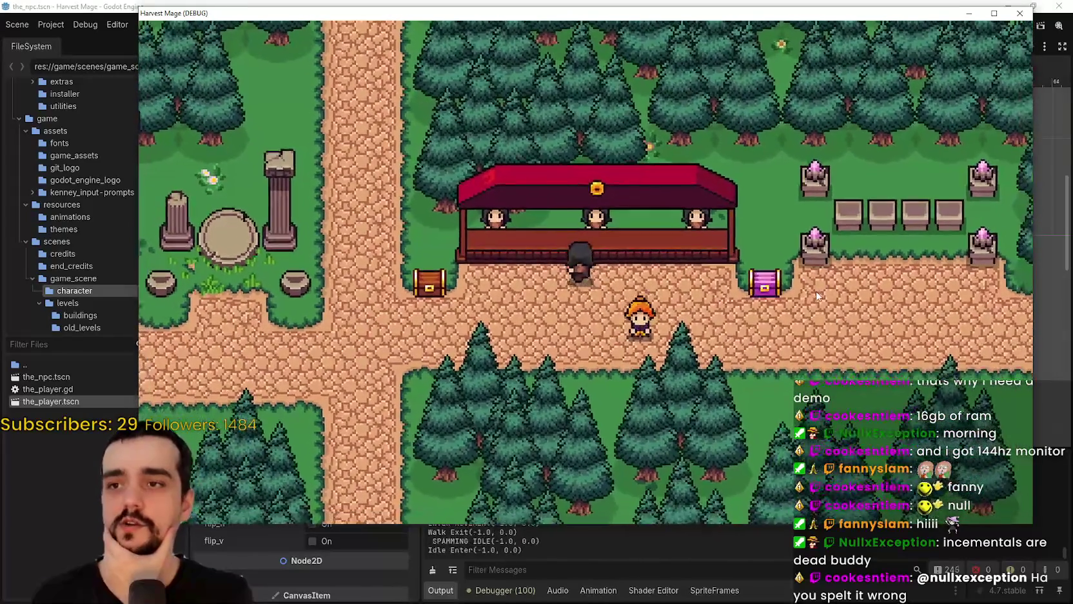
key("d")
key("w")
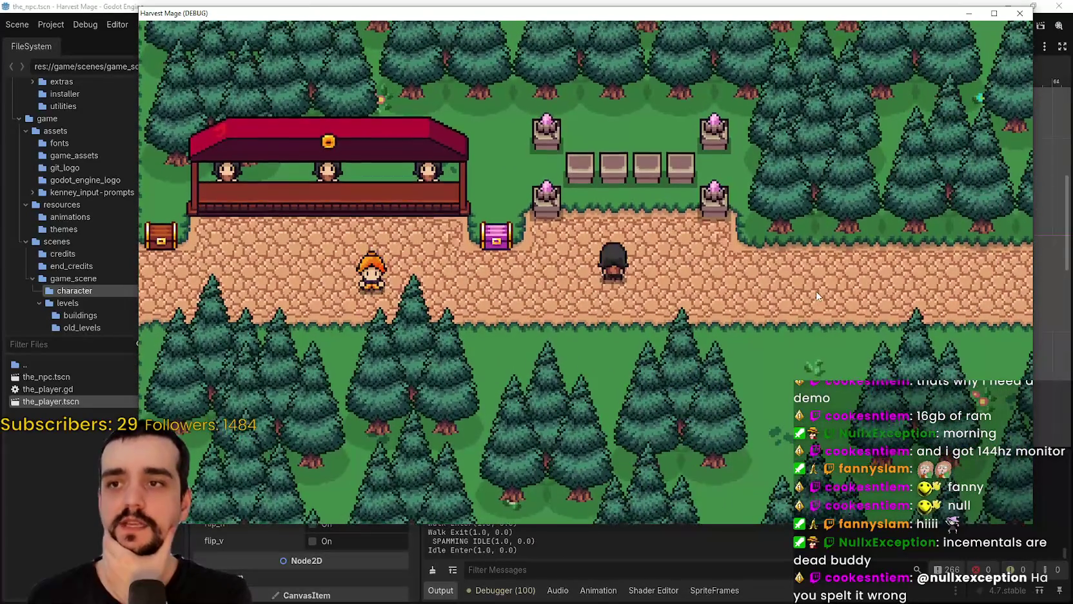
key("d")
key("w")
key("a")
key("s")
key("a")
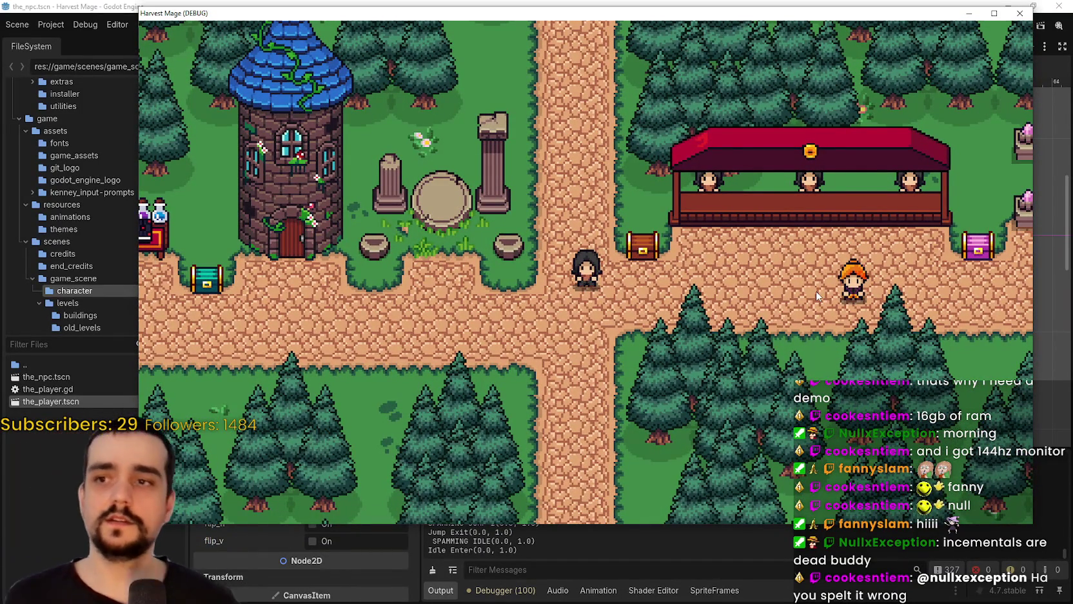
- Save and Exit, Continue, Save and Exit again, quit the game, and rerun the project
key("Escape")
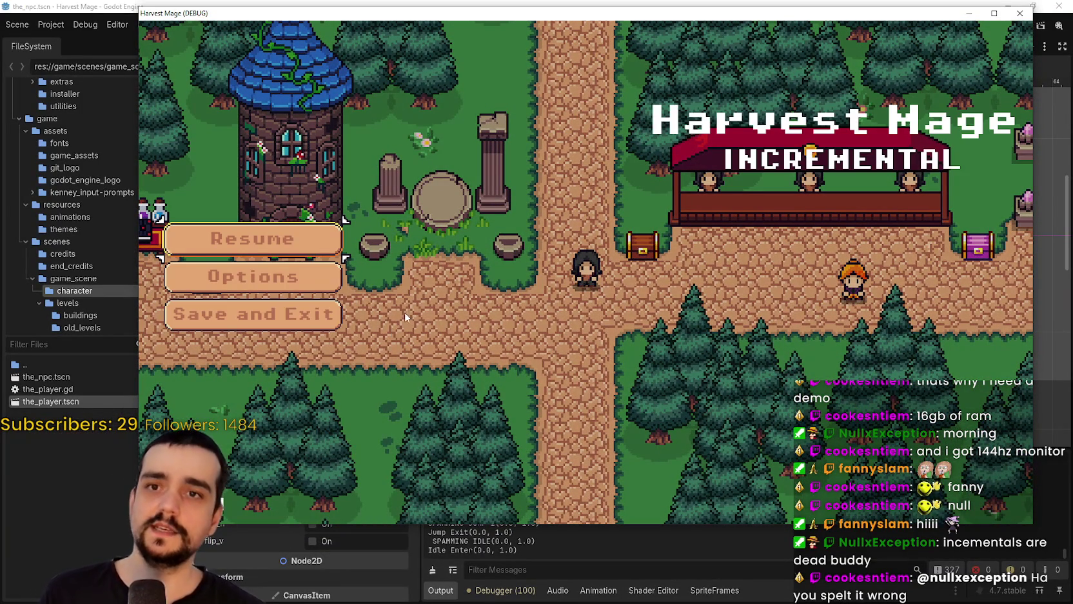
left_click_drag(256, 15, 231, 17)
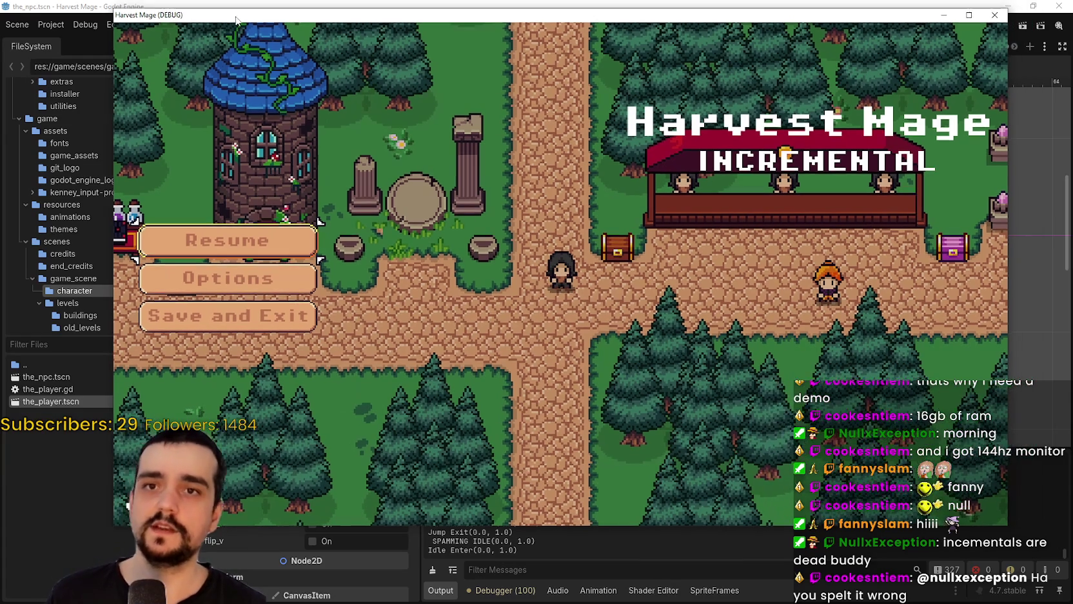
left_click(251, 319)
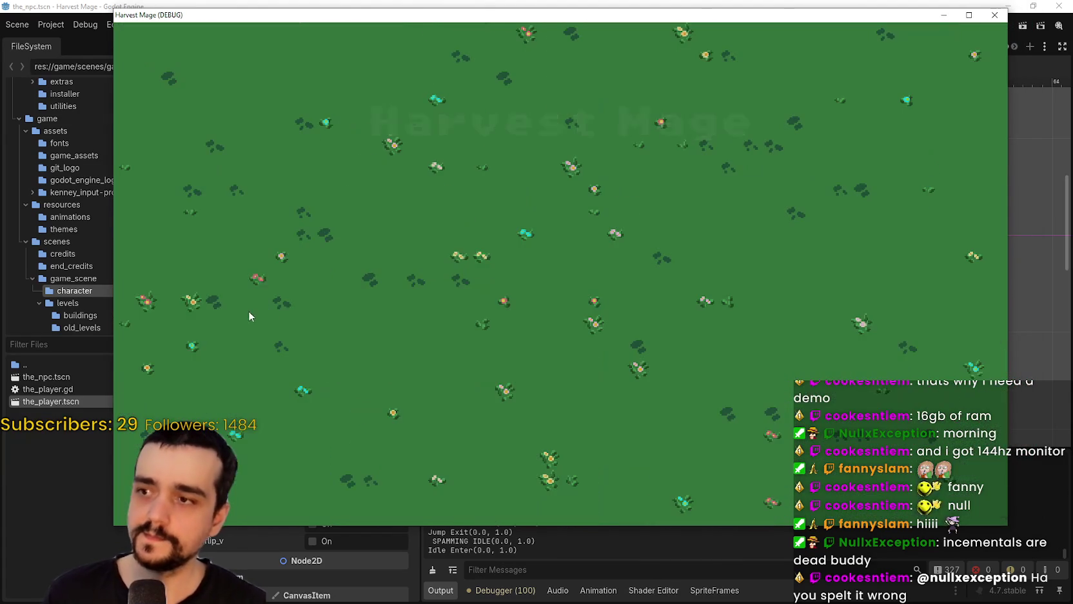
left_click(246, 268)
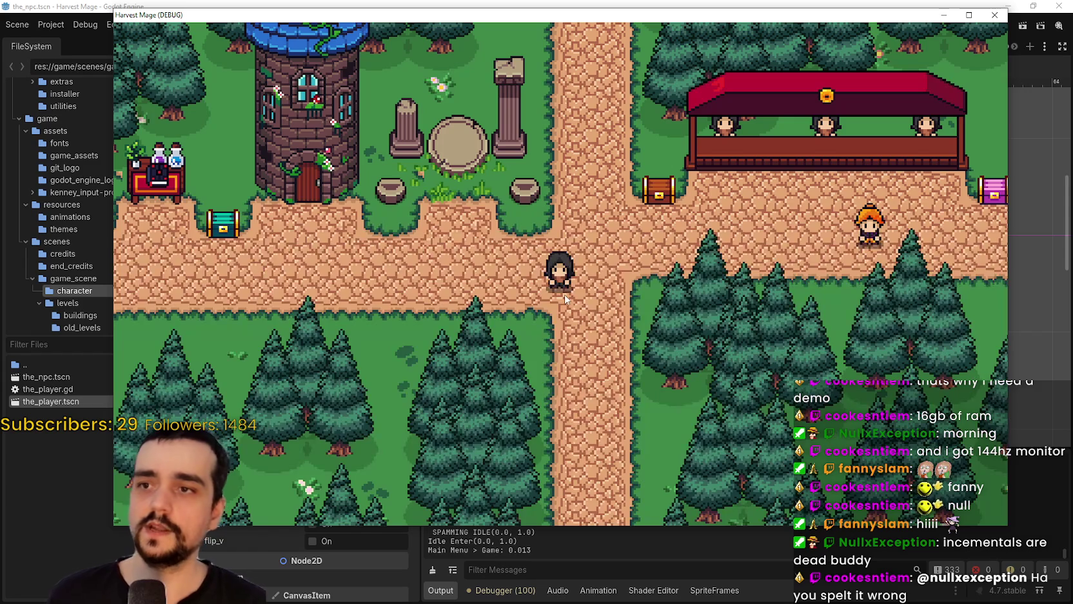
key("Escape")
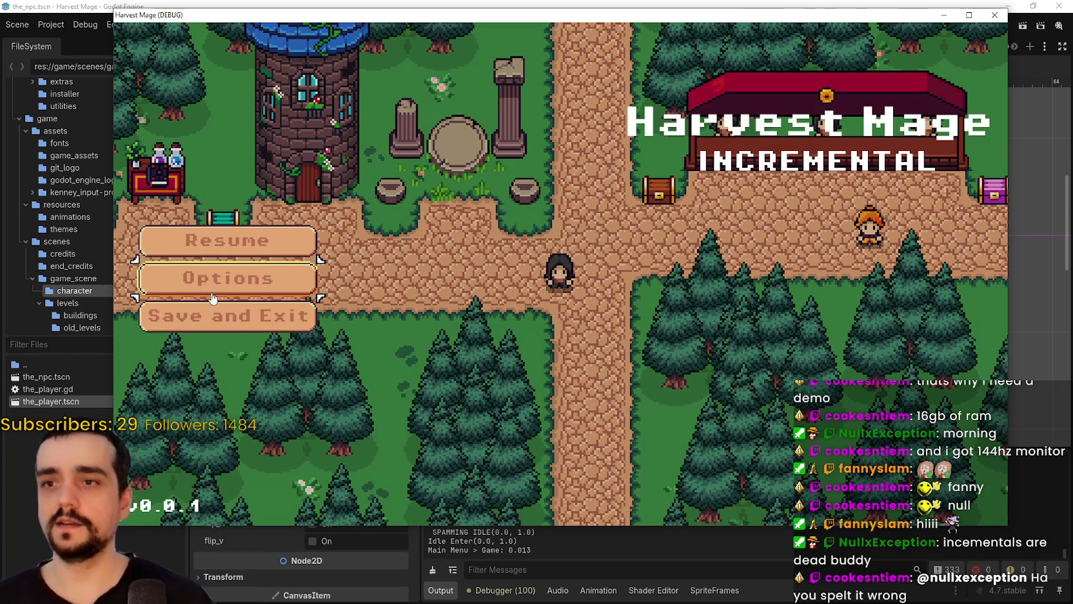
left_click(233, 330)
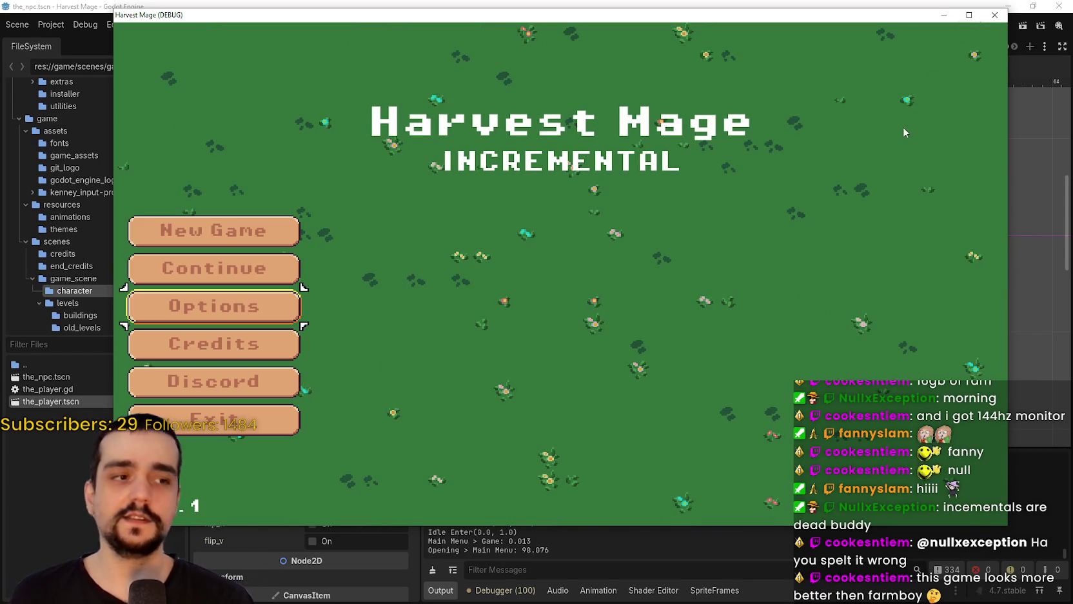
left_click(213, 420)
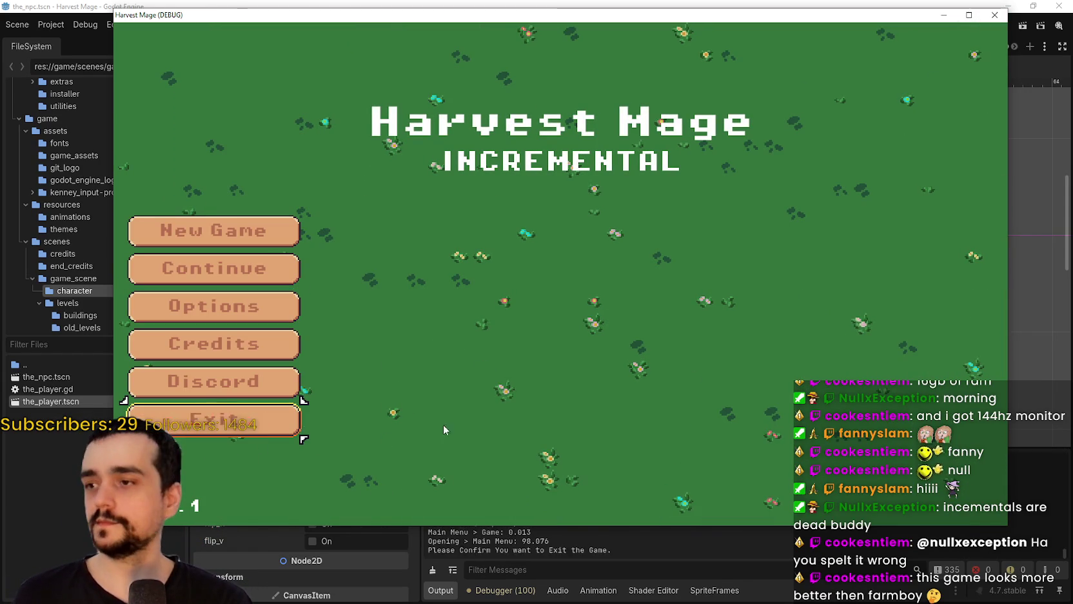
left_click(995, 15)
left_click(967, 25)
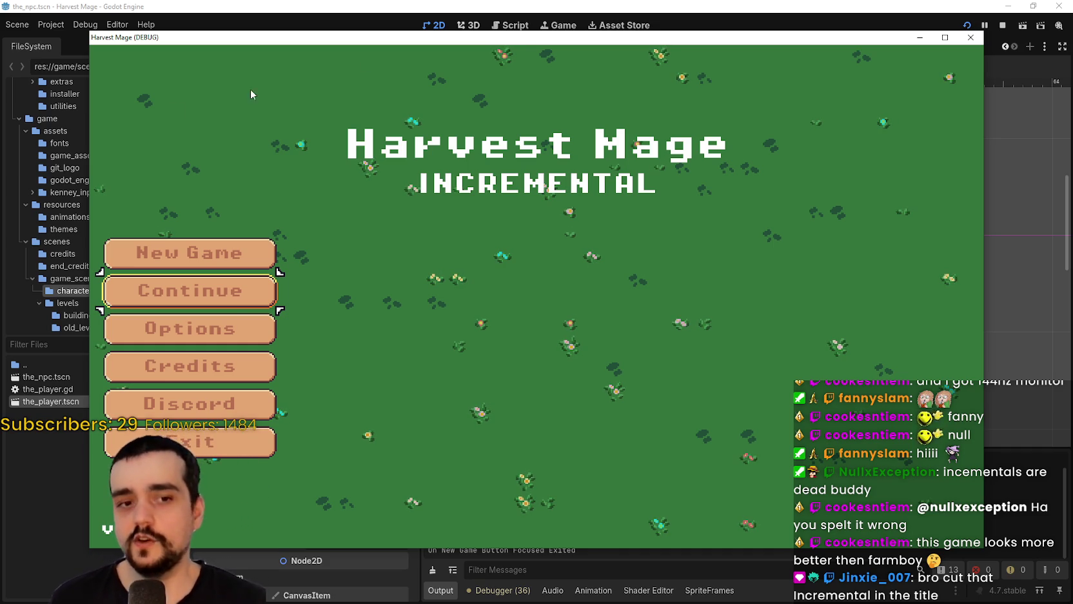
- Continue the saved game and Save and Exit to the title screen three times over
left_click(227, 295)
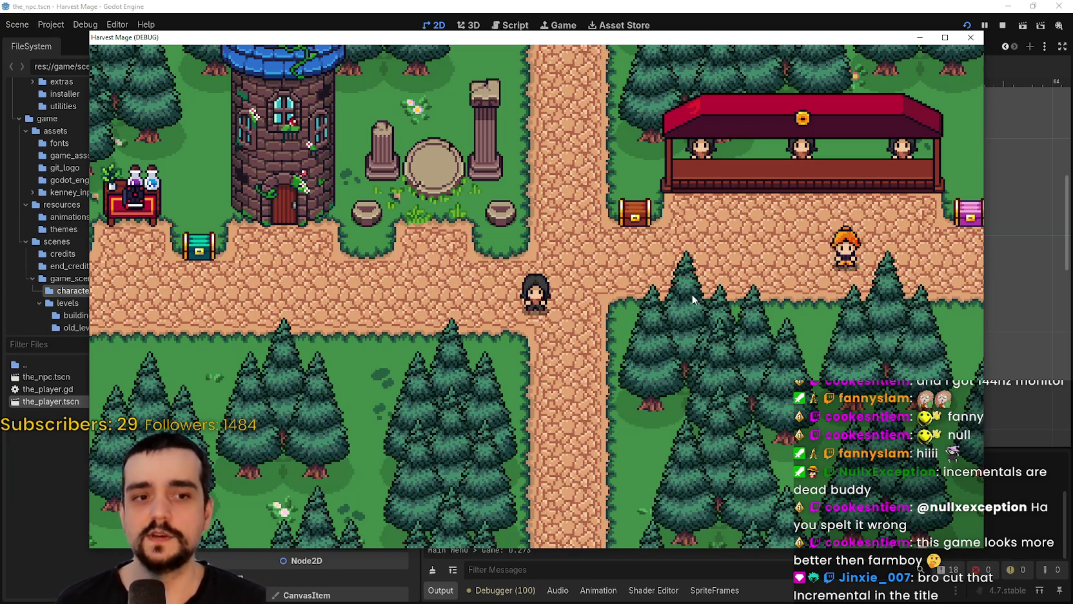
key("Escape")
key("Down")
key("Down")
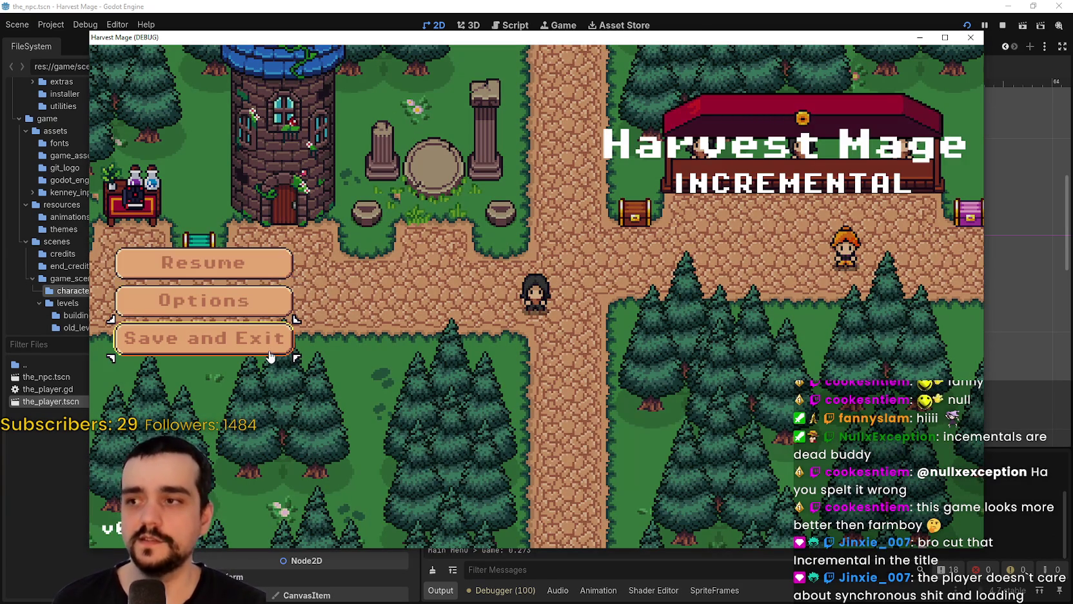
key("Return")
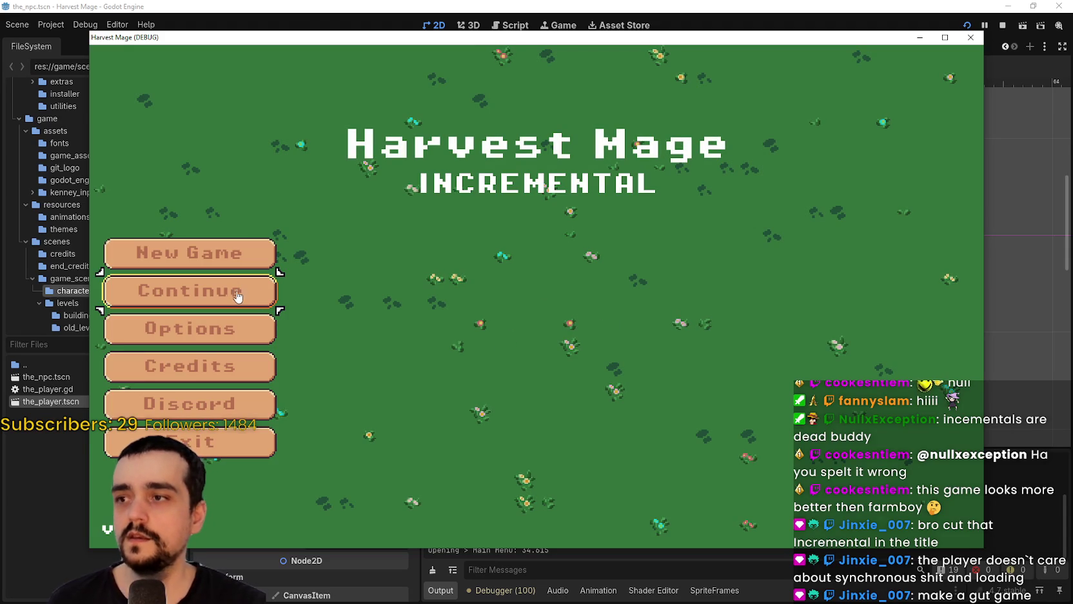
left_click(236, 290)
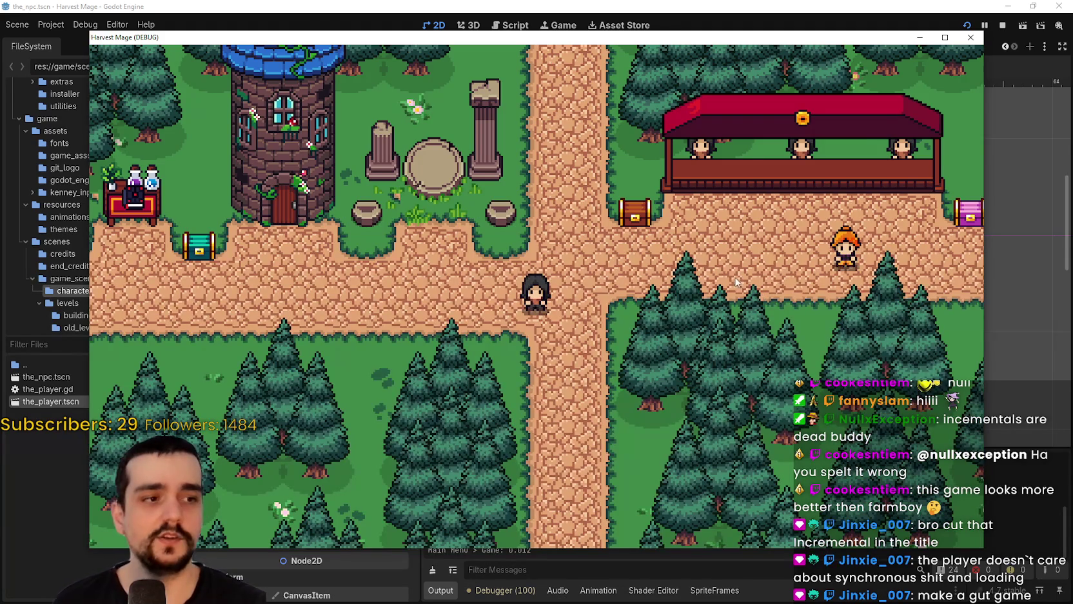
key("Escape")
left_click(252, 338)
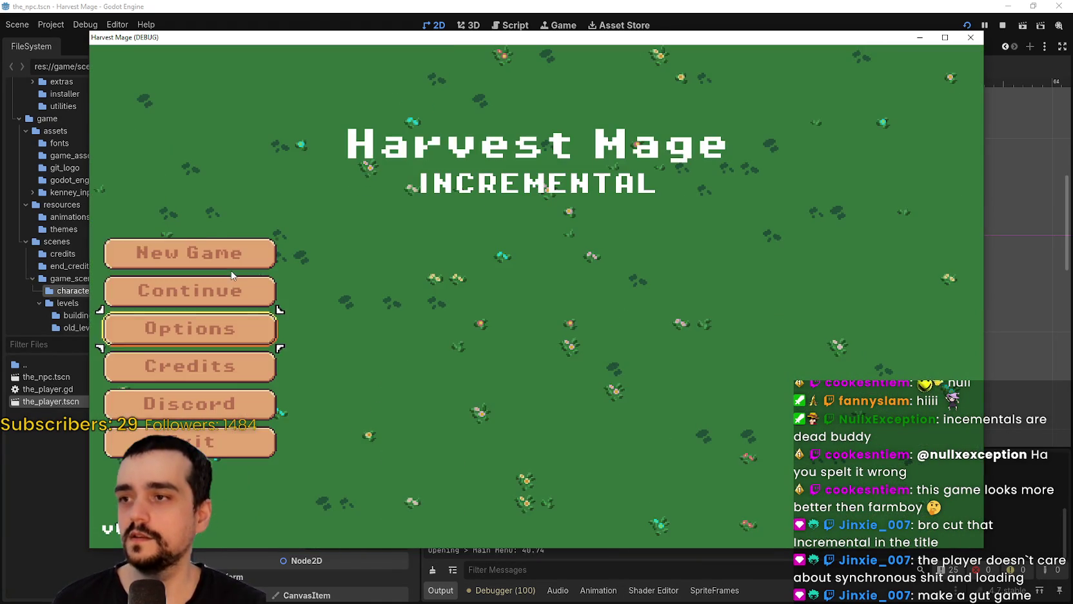
left_click(239, 290)
key("Escape")
left_click(227, 331)
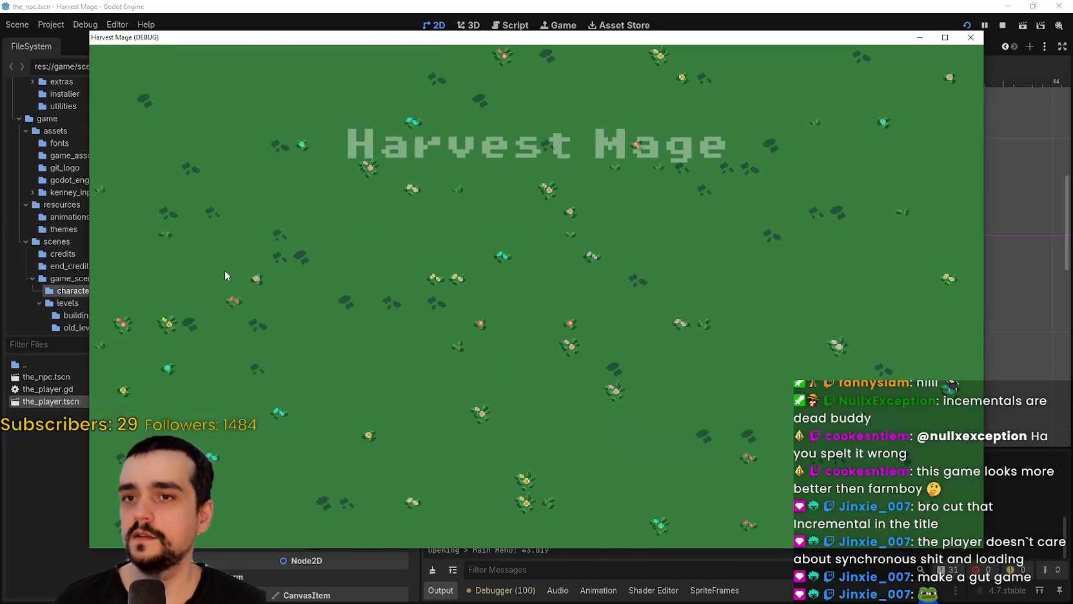
left_click(236, 290)
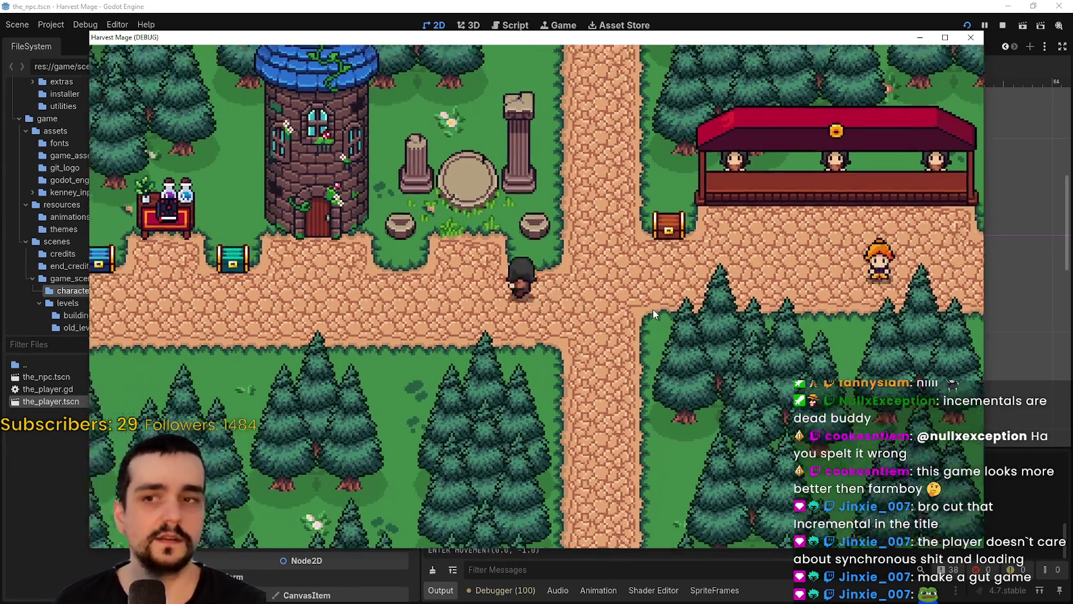
- Walk the mage onto the stone pedestal to reach the village, then stop the running game
key("d")
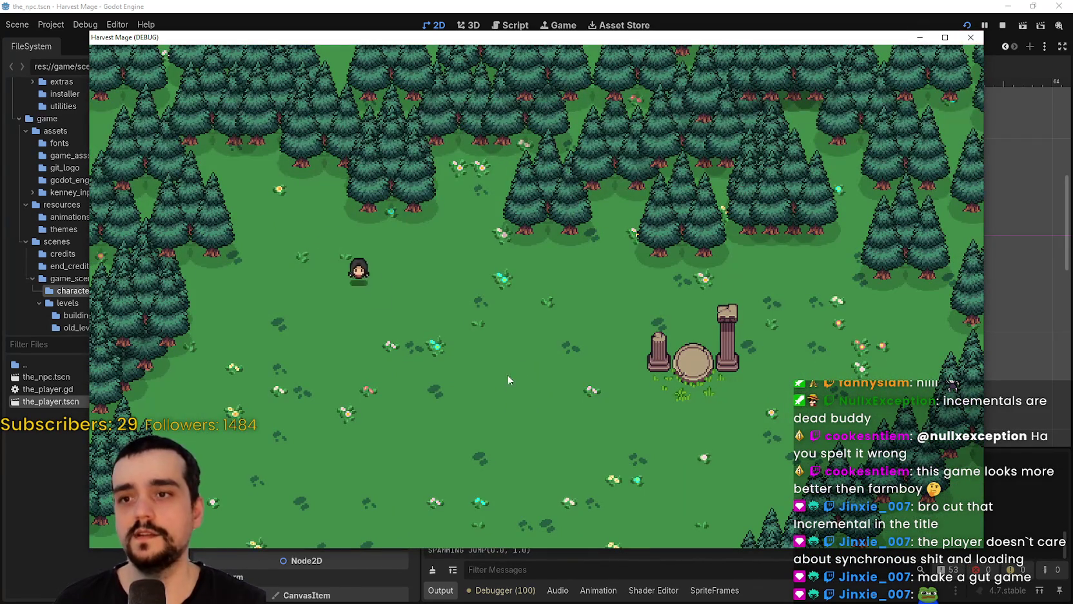
key("s")
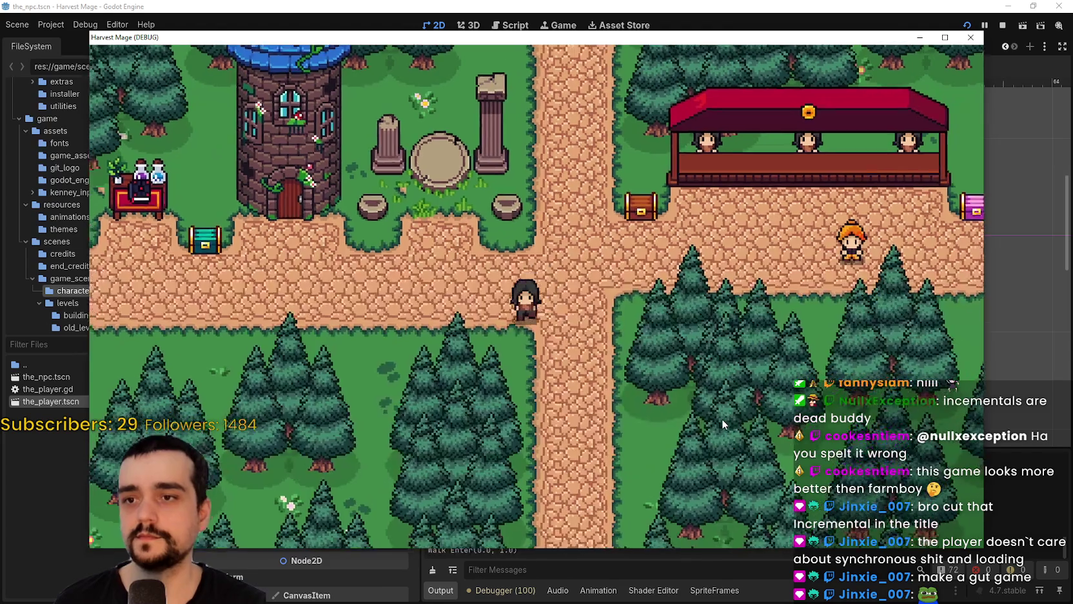
key("d")
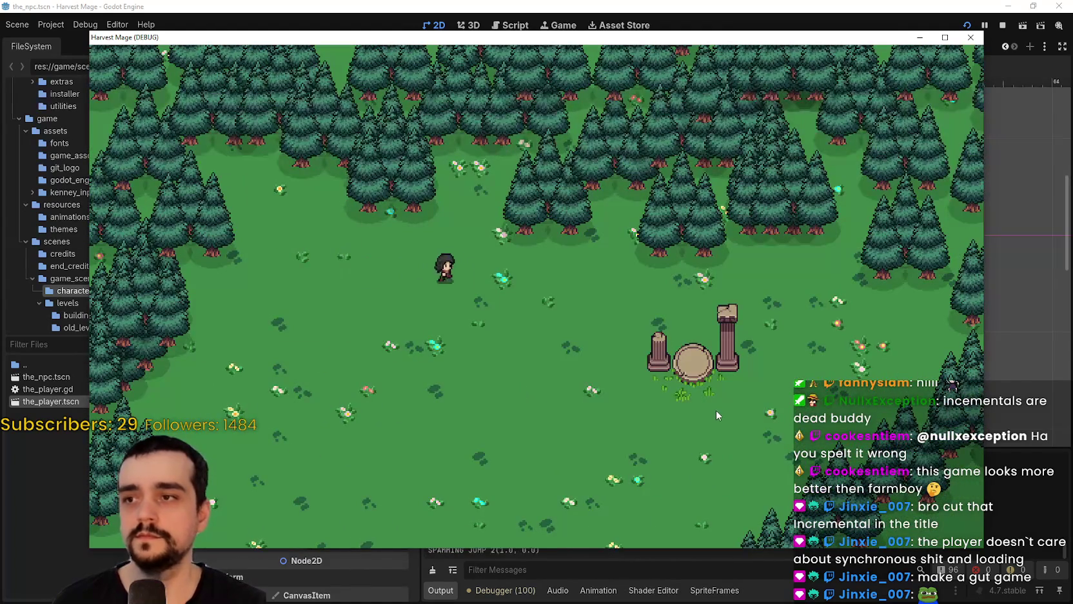
key("s")
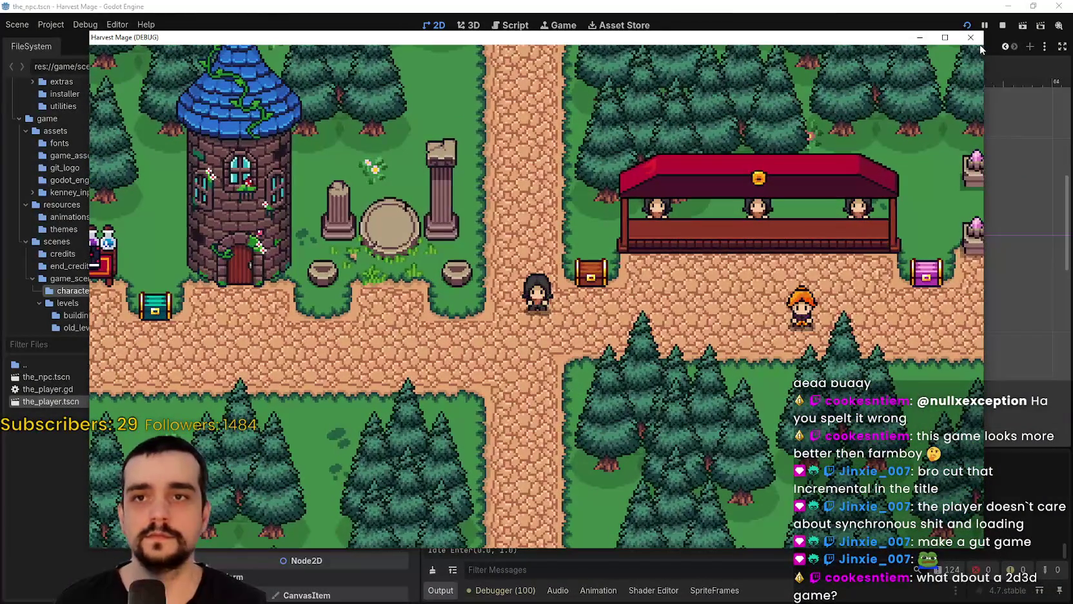
left_click(971, 37)
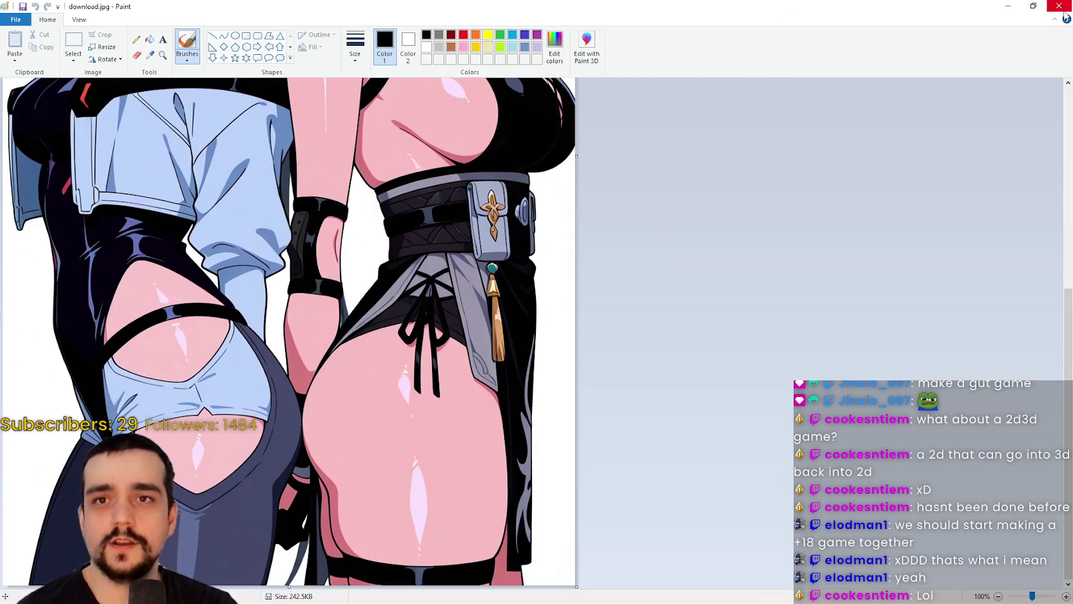
- Close Paint's download.jpg image to return to the Godot editor
left_click(1061, 7)
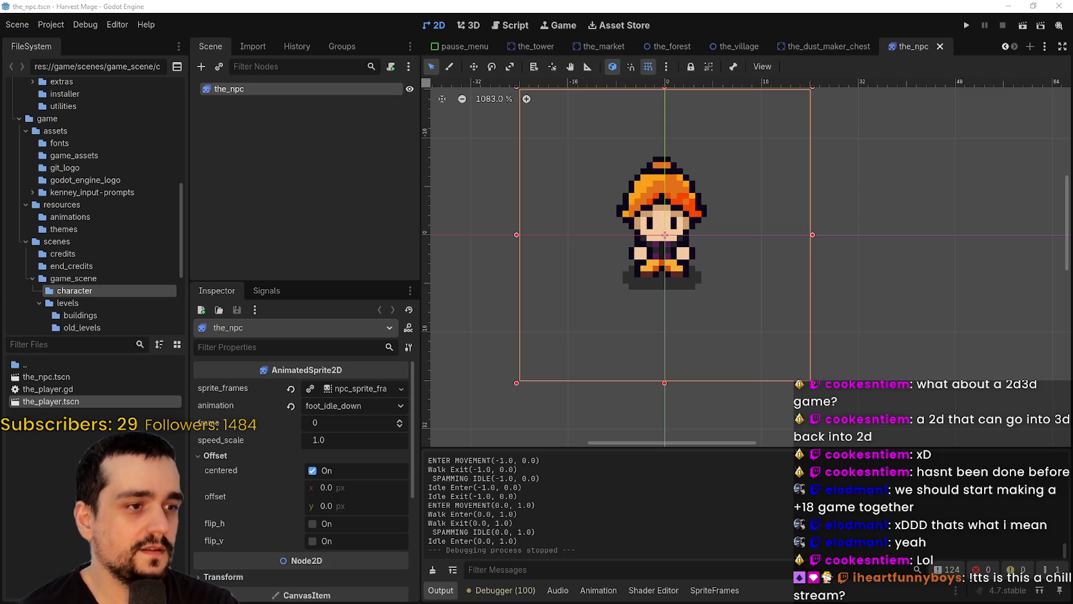
- Minimize both Godot editor windows and move the Notepad notes to the desktop centre
left_click(1007, 5)
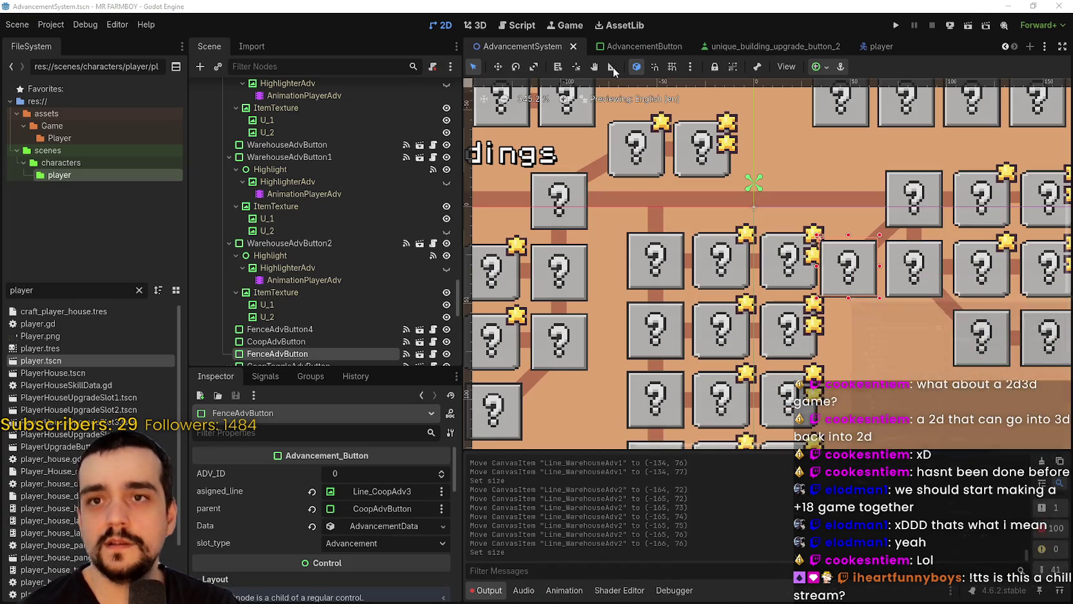
left_click(1009, 6)
left_click_drag(953, 5, 738, 111)
right_click(864, 37)
left_click(894, 91)
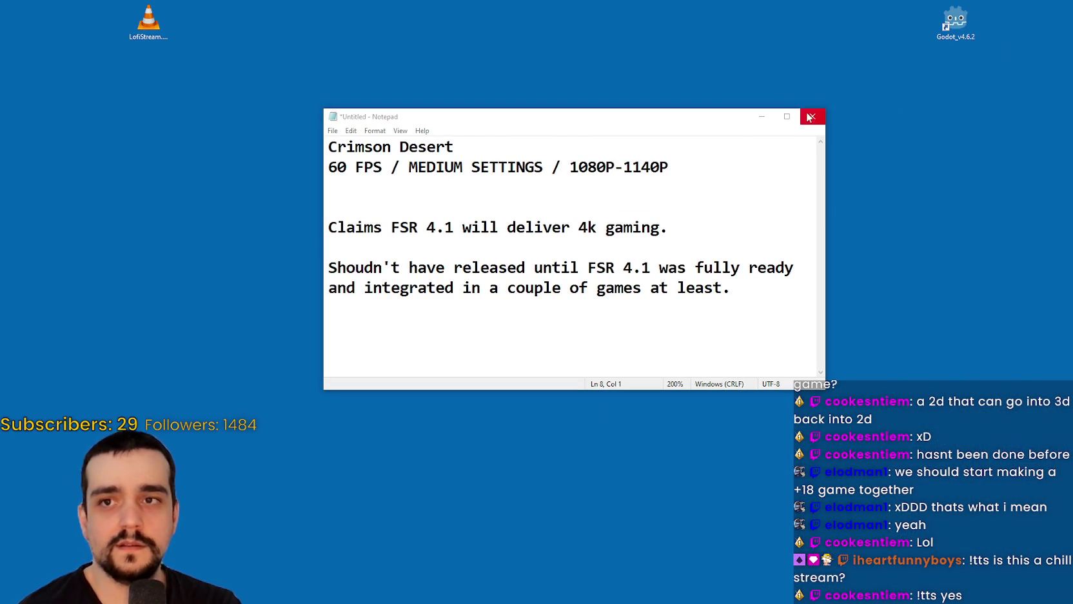
- Play the 2D-HD attempt.mp4 video full-screen, then restore the Steam window
double_click(865, 33)
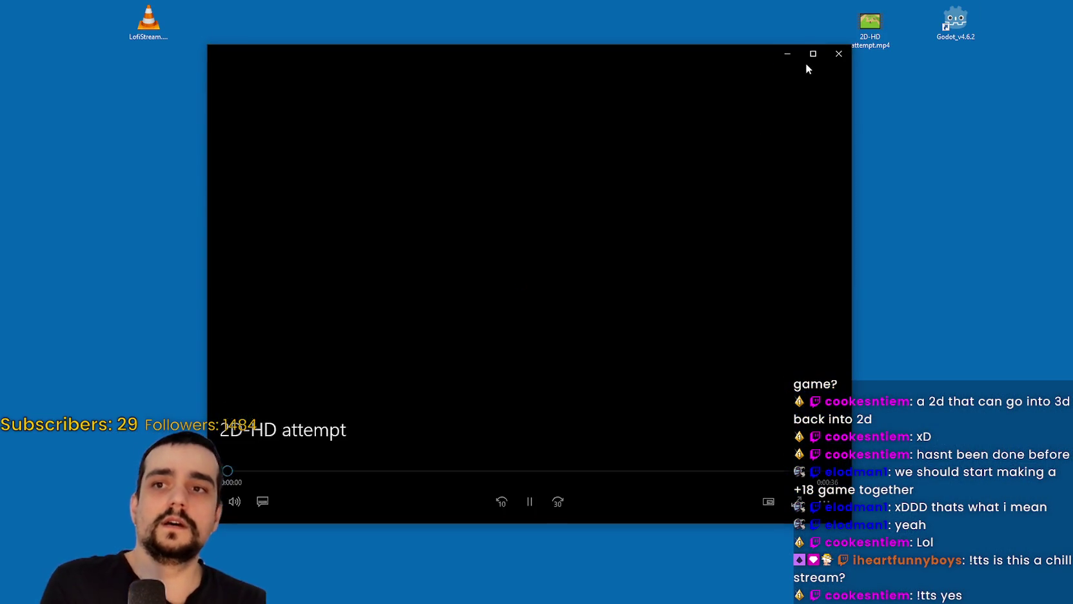
double_click(805, 69)
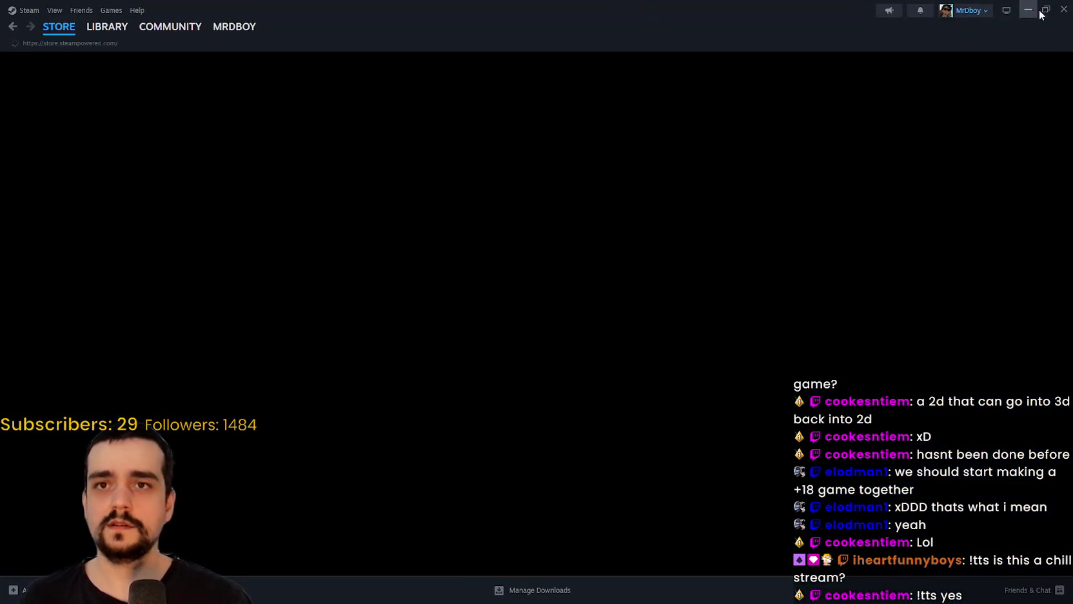
left_click(1046, 10)
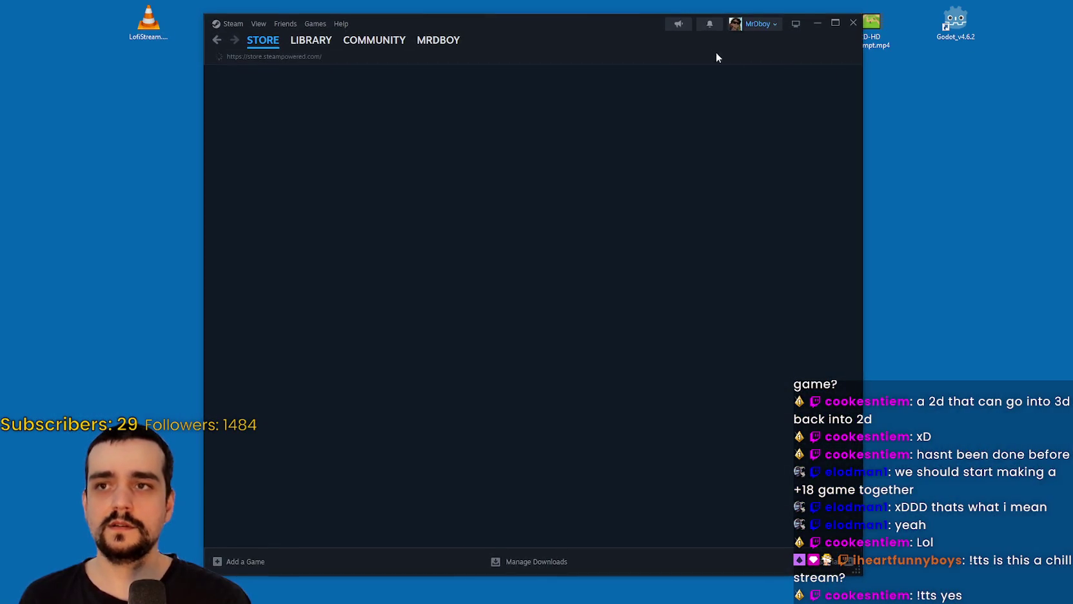
- Search the Steam store for 'hd 2d' and view DRAGON QUEST I & II HD-2D Remake screenshots
left_click(916, 27)
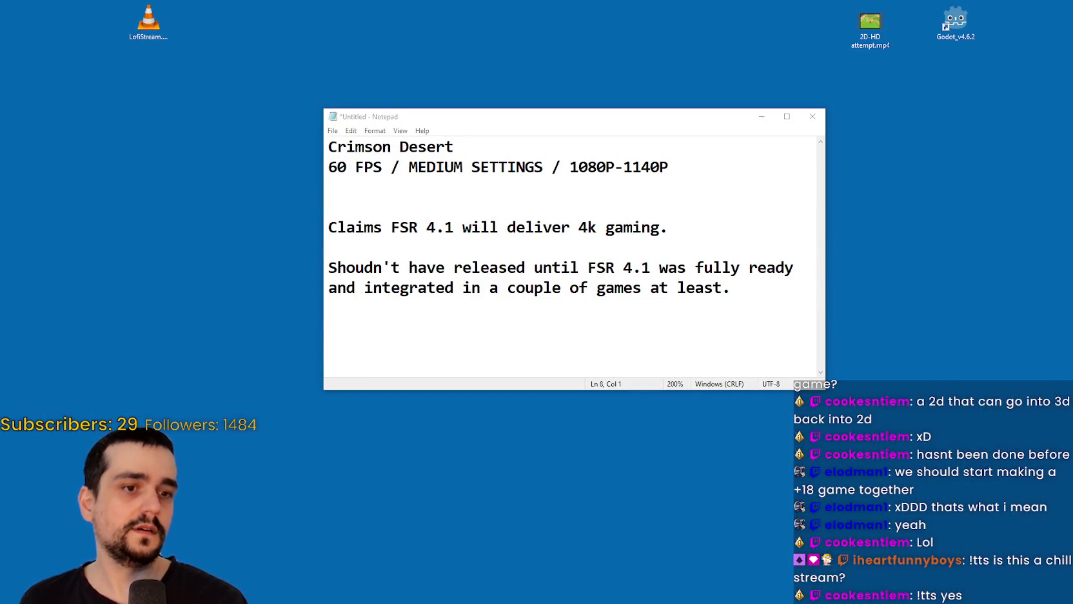
left_click_drag(1072, 61, 685, 67)
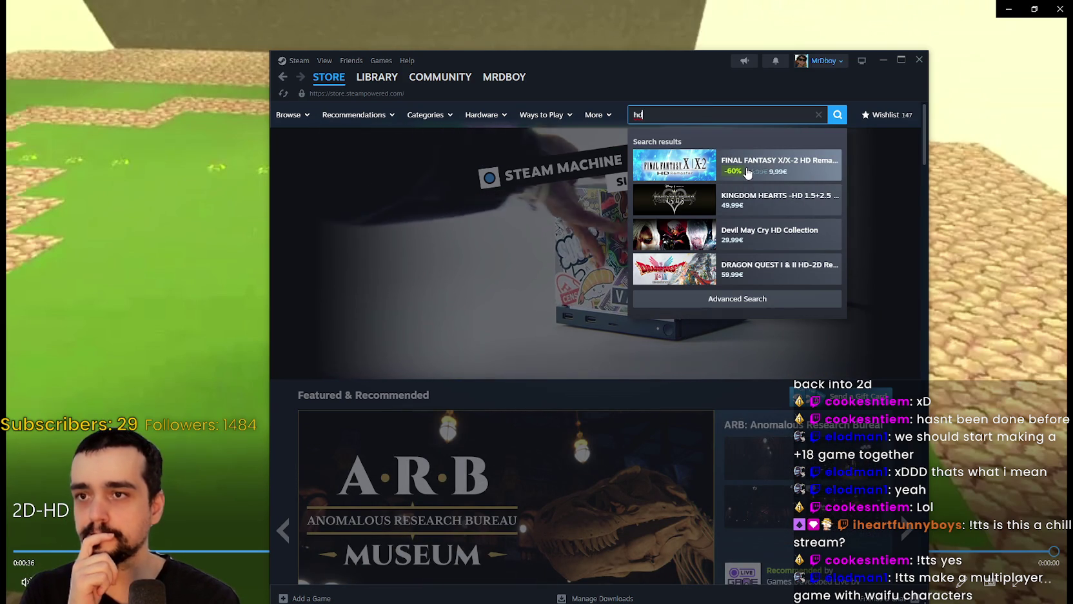
type(" 2d")
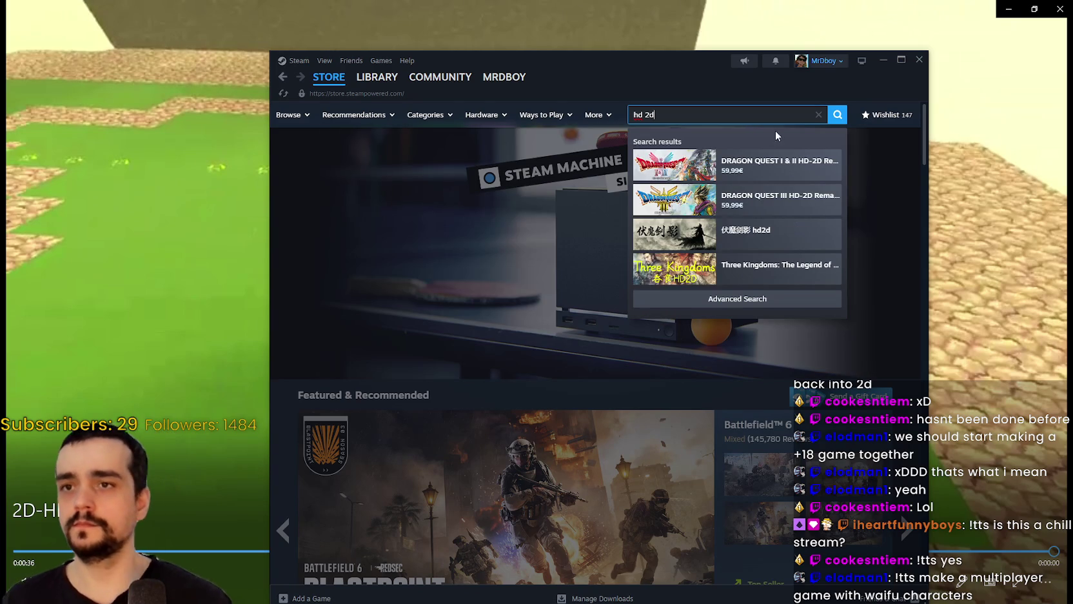
left_click(789, 166)
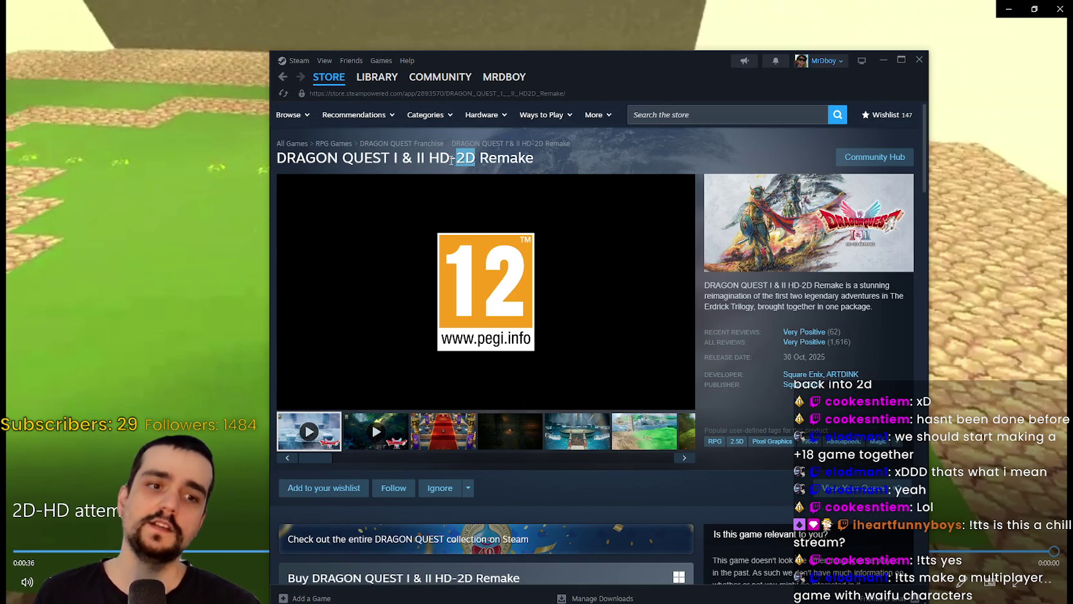
left_click(510, 433)
left_click(588, 440)
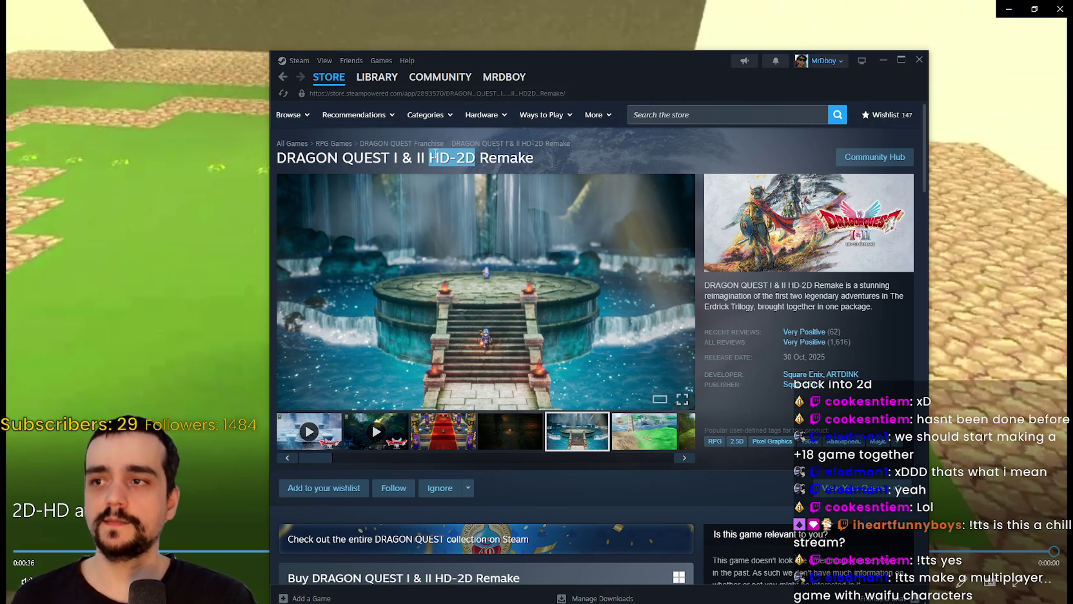
- Browse the full Steam search results for 'HD-2D', then resume the 2D-HD attempt video
left_click(734, 113)
type("HD-2D")
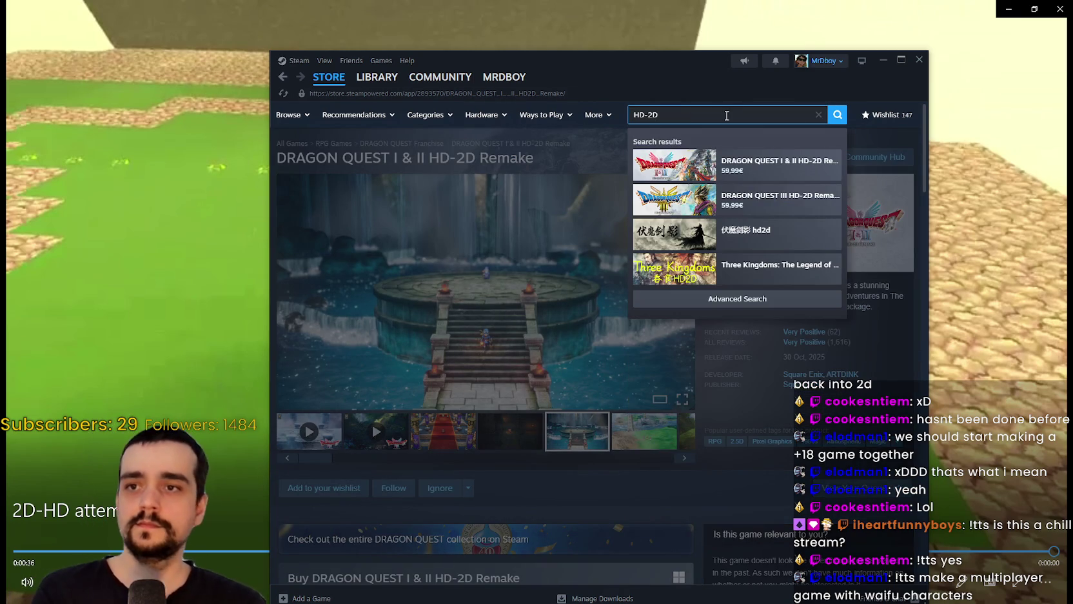
key("Return")
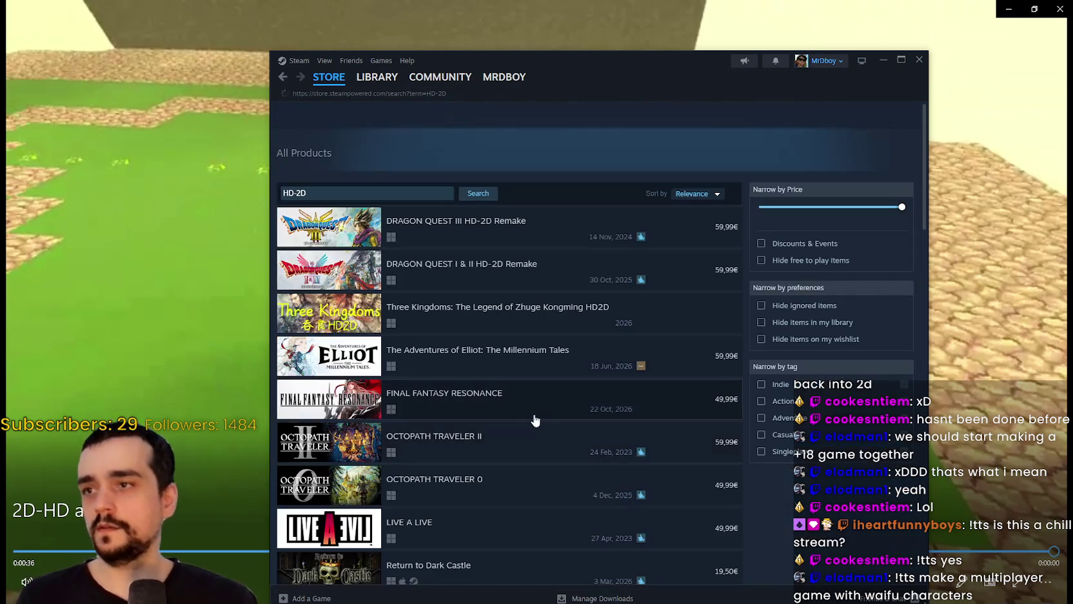
scroll(481, 377, "down", 3)
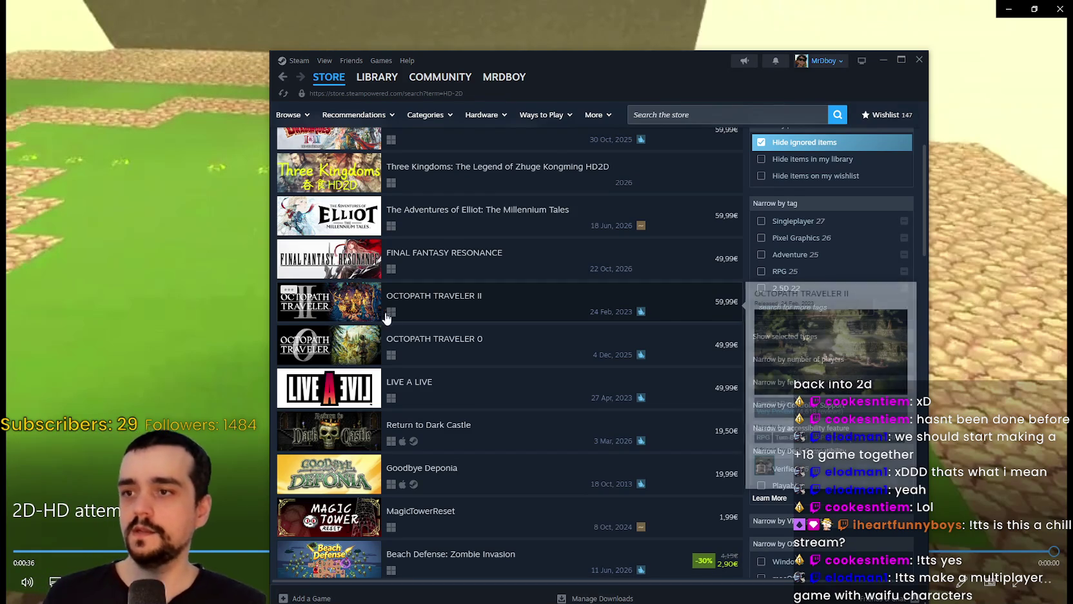
mouse_move(347, 298)
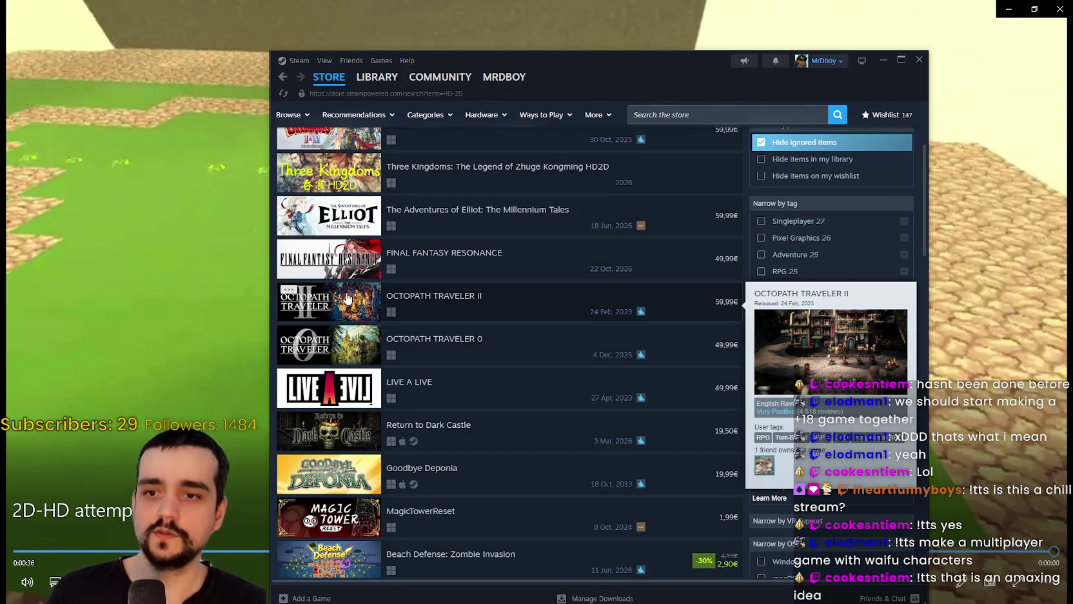
mouse_move(342, 356)
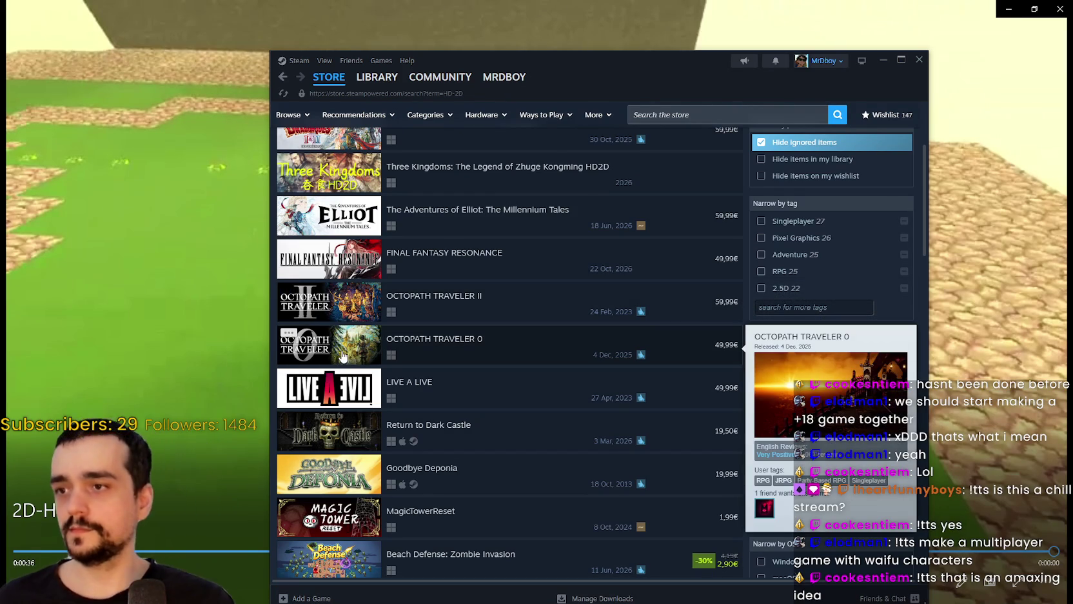
scroll(343, 354, "down", 3)
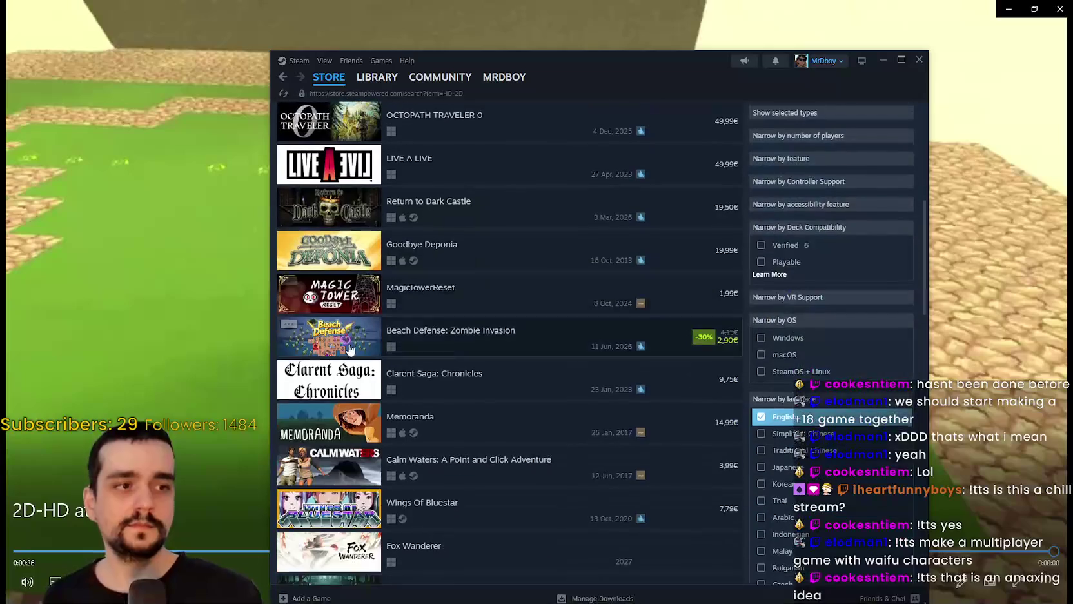
scroll(408, 361, "down", 3)
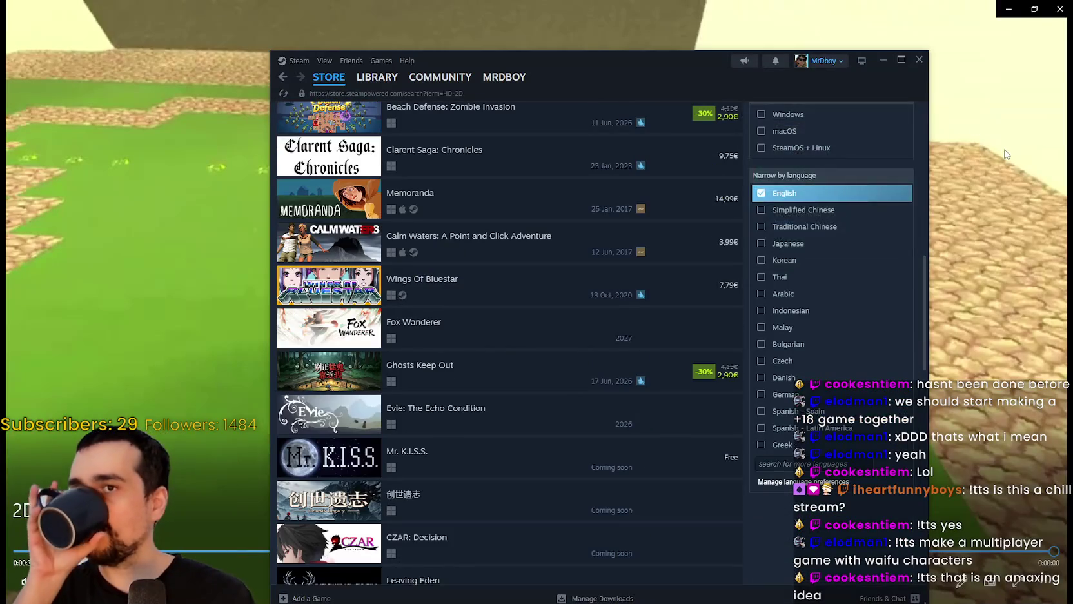
left_click(787, 299)
left_click(536, 582)
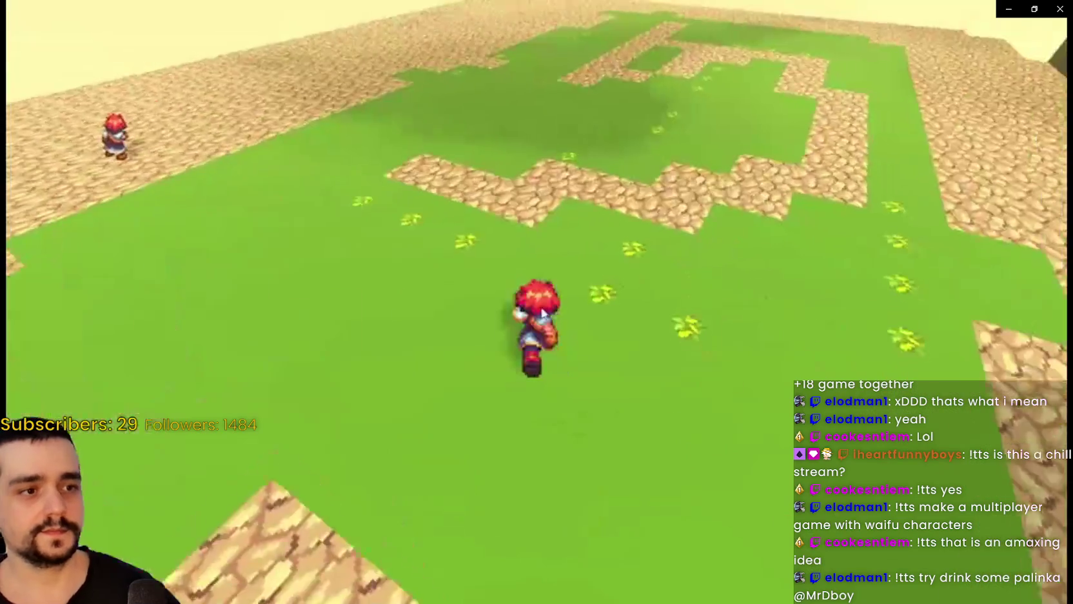
mouse_move(551, 169)
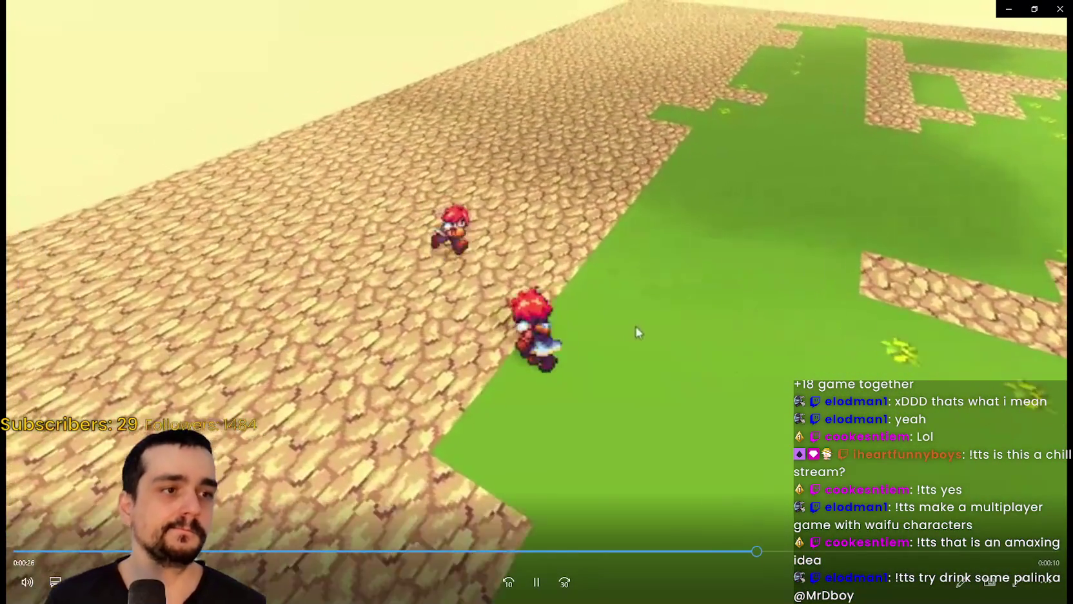